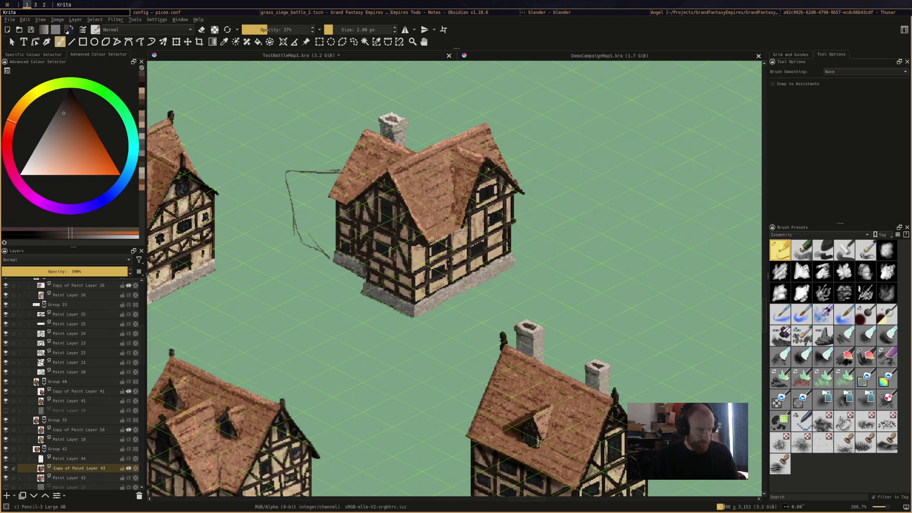
Darken the paint colour to black, lighten it slightly, and save the map
key("k")
key("k")
key("k")
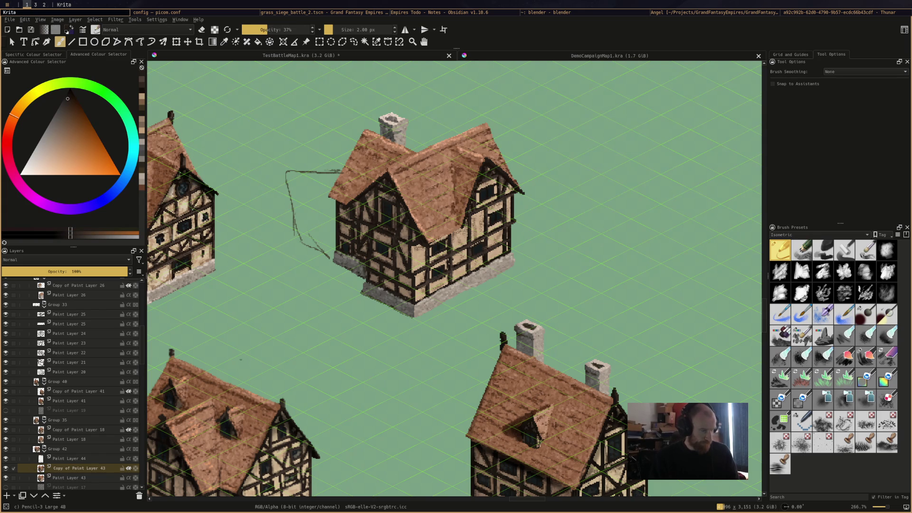
key("k")
key("k")
key("k")
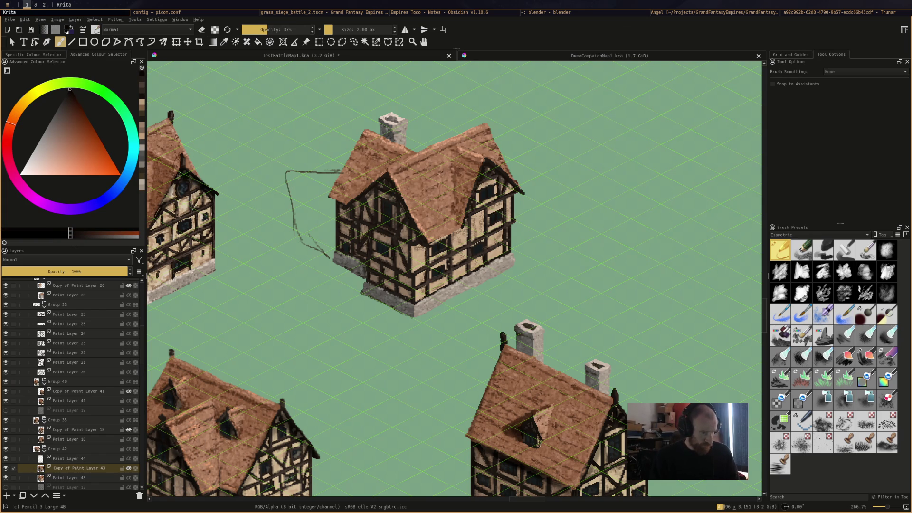
key("l")
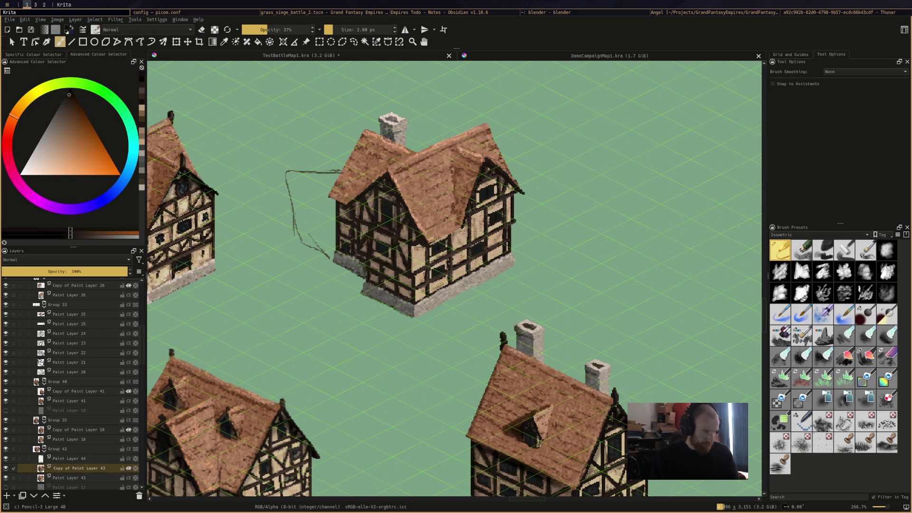
key("ctrl+s")
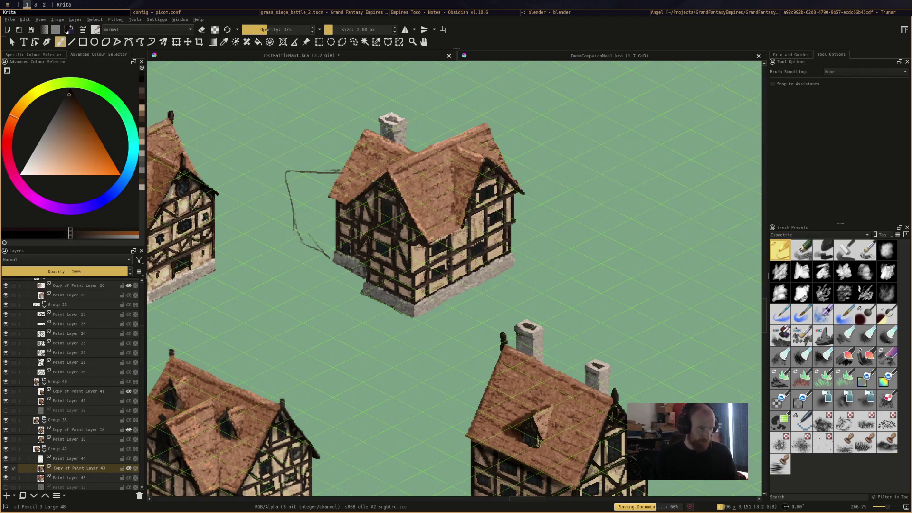
Paint a sampled beige touch-up on the house wall, save, and select the Roughbreeze brush
left_click(181, 202, "ctrl")
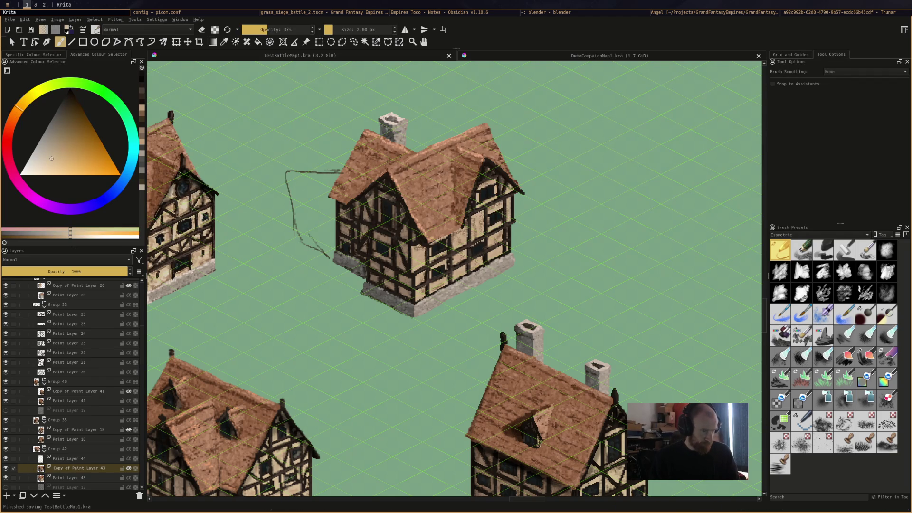
left_click_drag(472, 219, 473, 227)
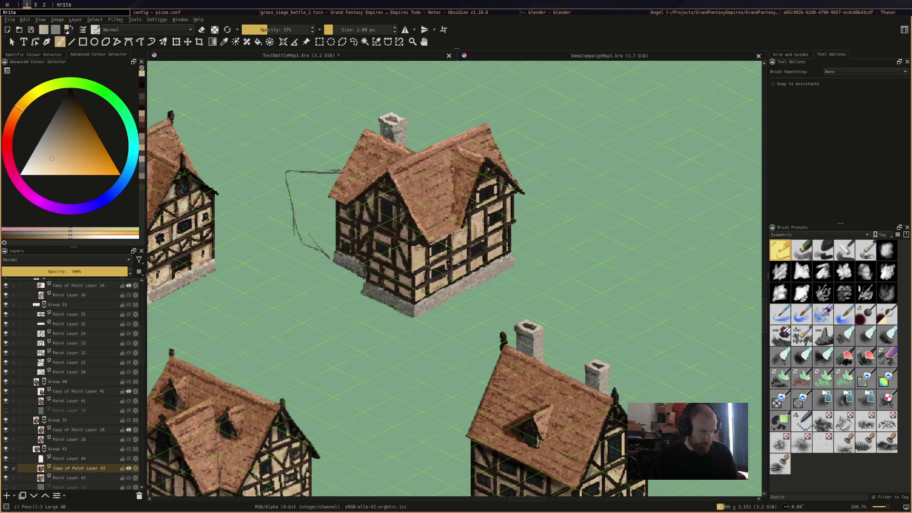
key("ctrl+s")
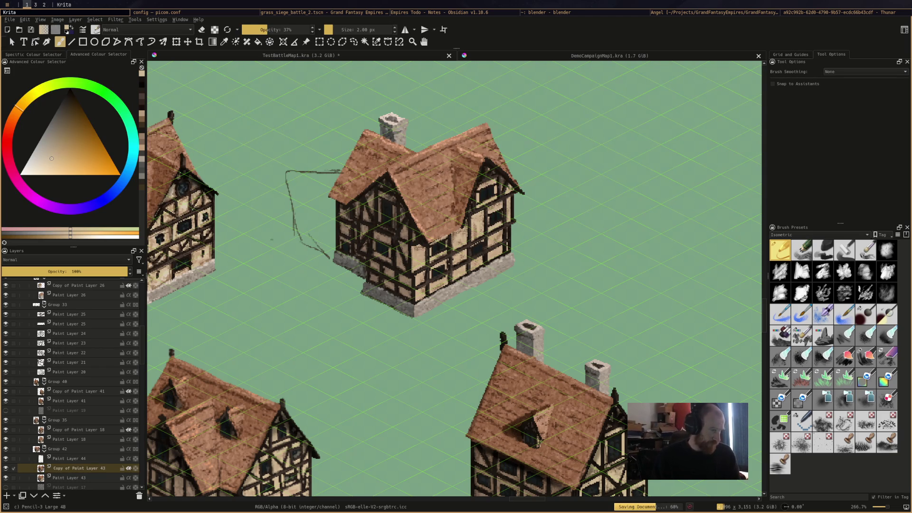
left_click(865, 356)
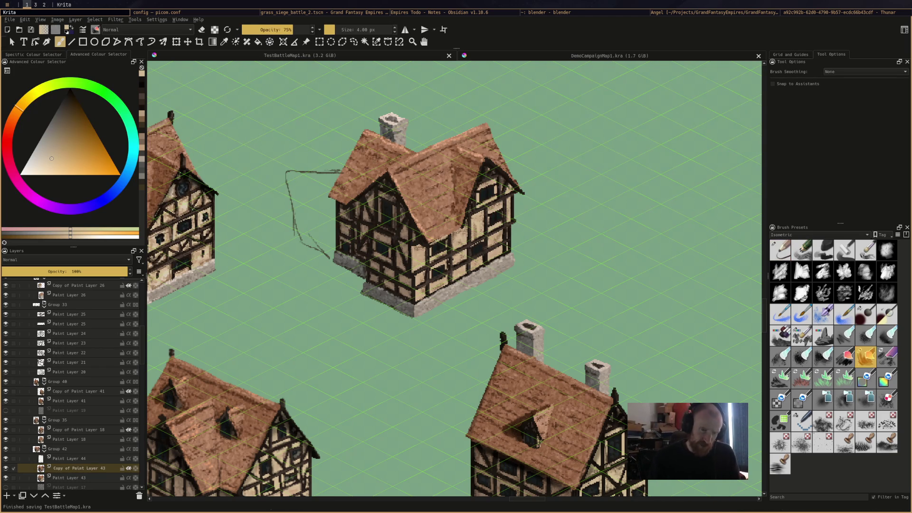
Dab sampled dark teal onto the left house's gable, save, and select Paint Layer 44
left_click(180, 191, "ctrl")
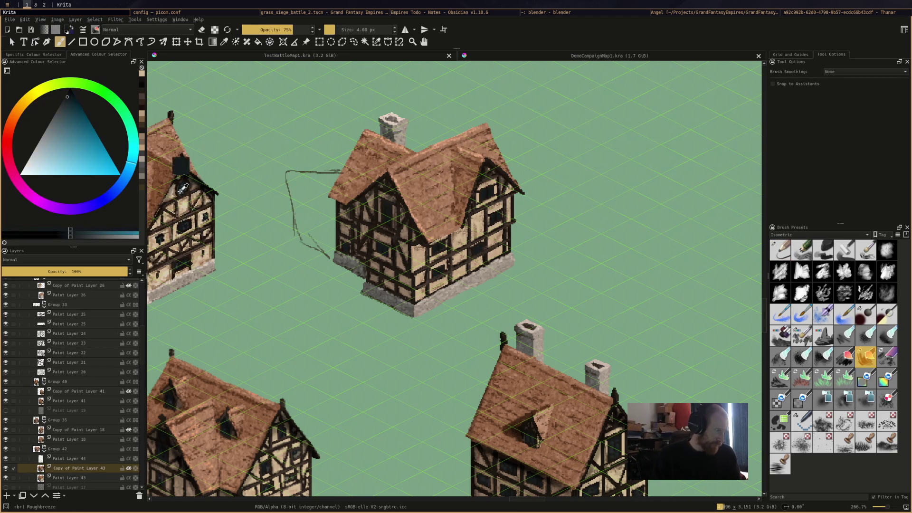
left_click(182, 187)
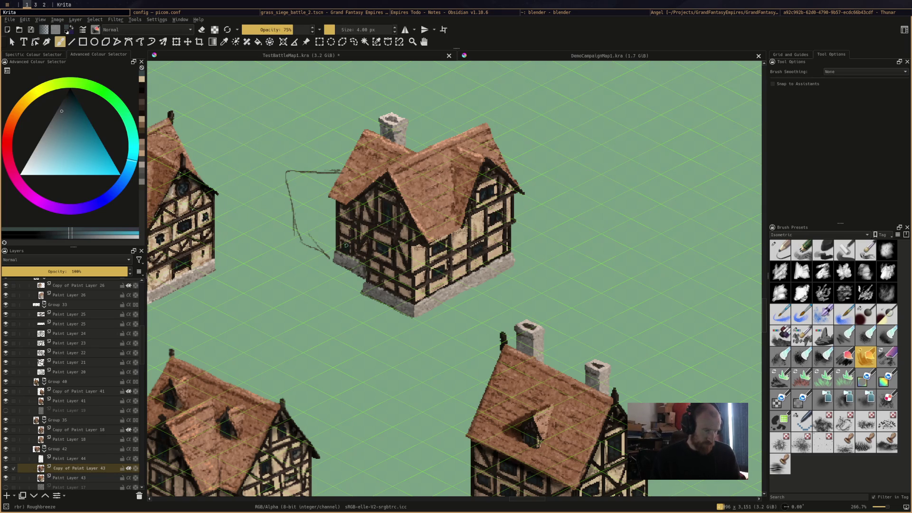
key("ctrl+s")
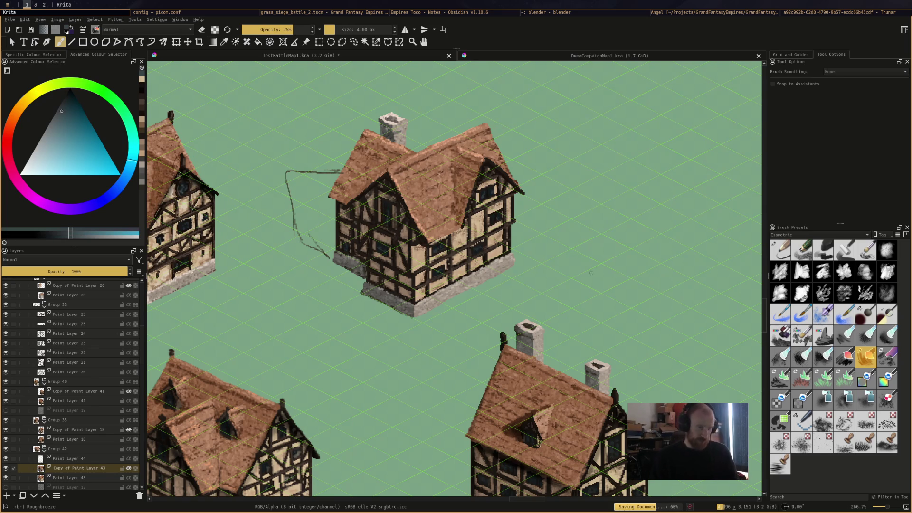
left_click(98, 459)
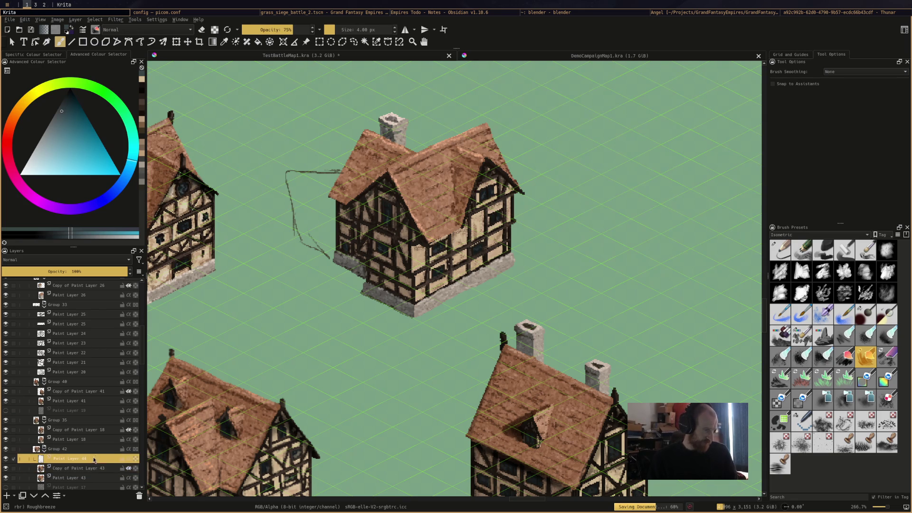
Remove Paint Layer 44 and switch to the Adjust Multiply brush preset
right_click(47, 457)
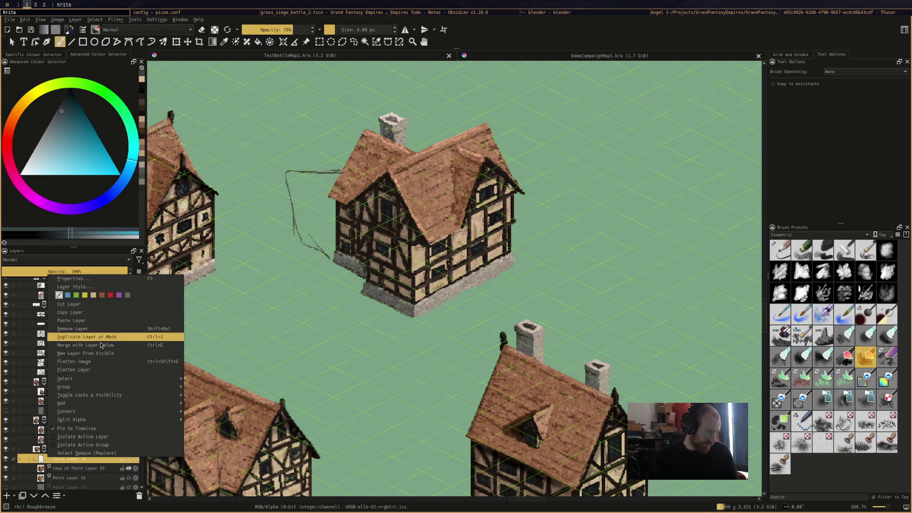
left_click(105, 328)
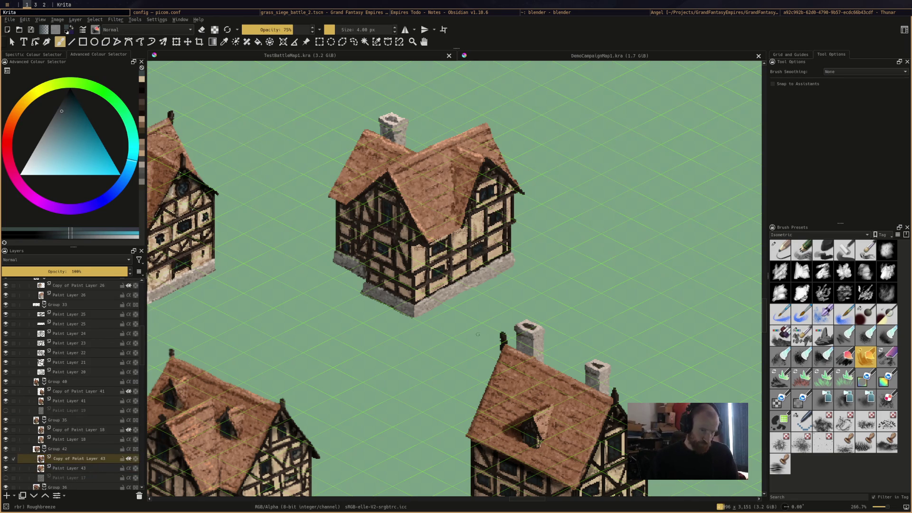
left_click(865, 313)
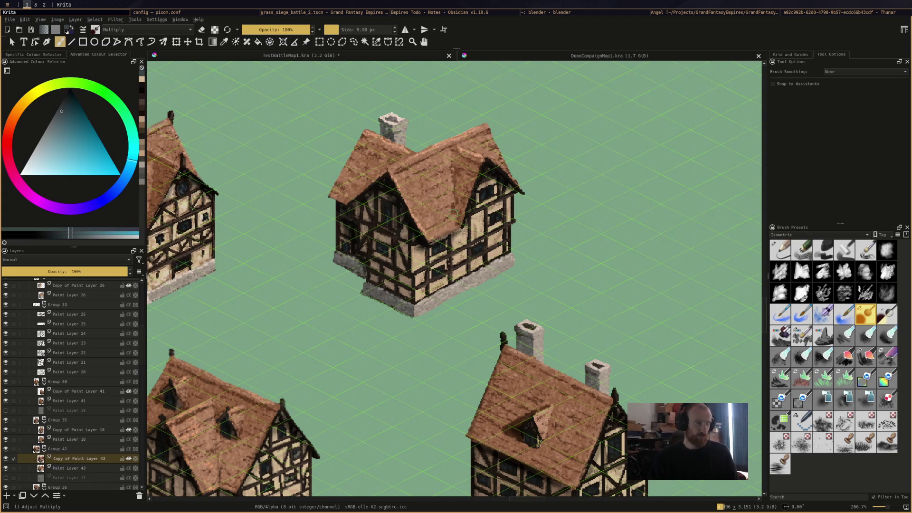
Zoom in and out to inspect the houses, then save the map
scroll(412, 232, "down", 4, "ctrl")
scroll(470, 200, "up", 3, "ctrl")
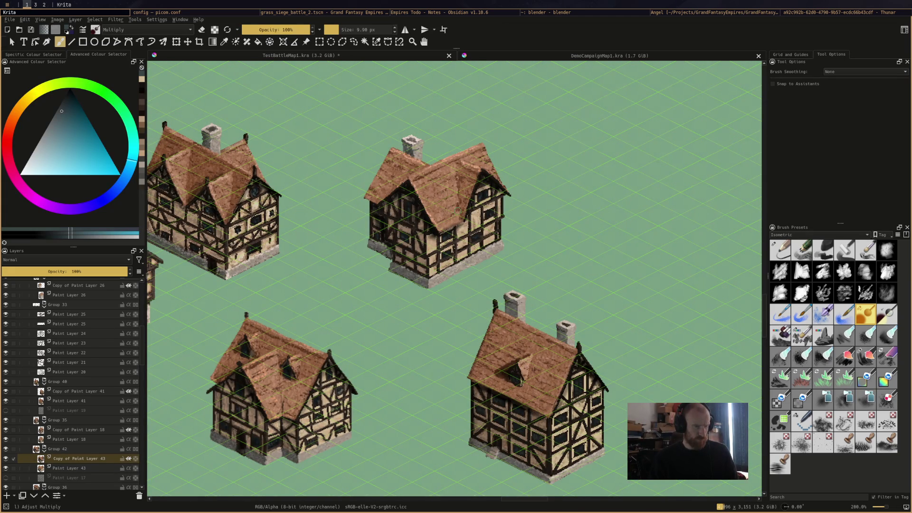
scroll(472, 207, "down", 2, "ctrl")
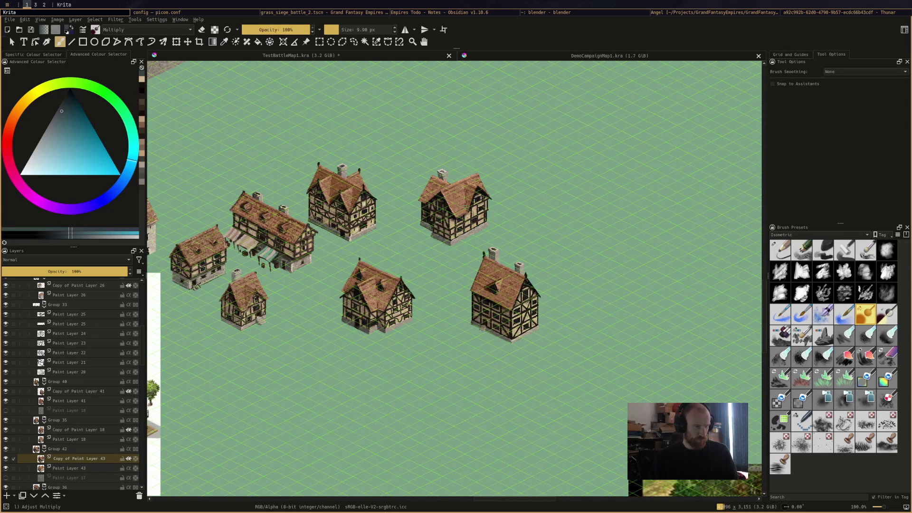
scroll(471, 205, "up", 2, "ctrl")
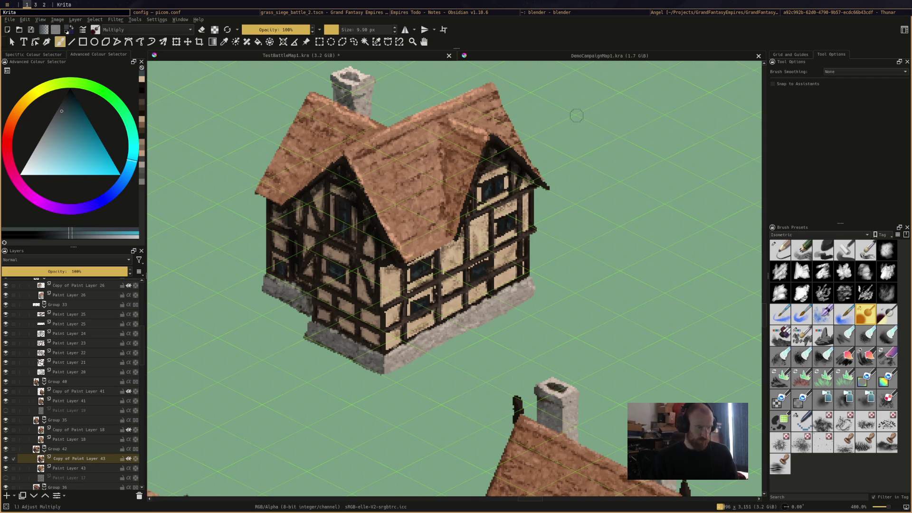
scroll(575, 116, "down", 2, "ctrl")
scroll(574, 118, "down", 2, "ctrl")
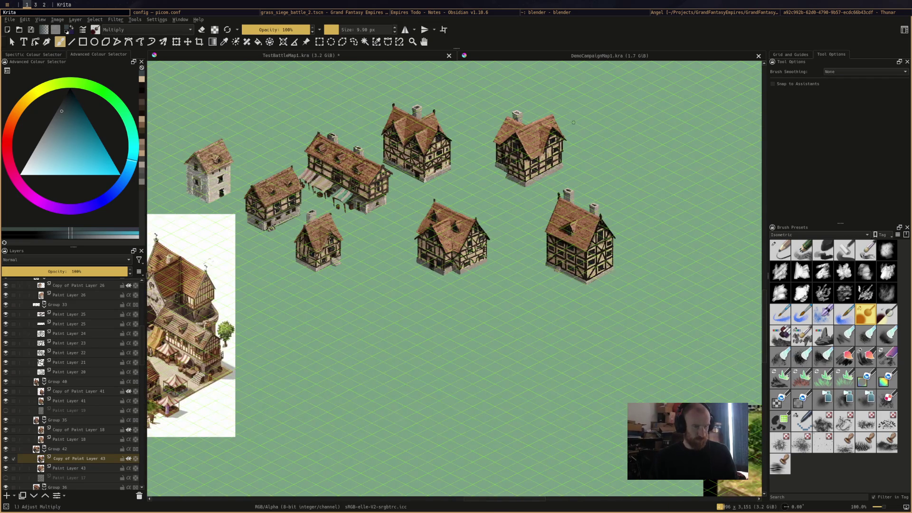
scroll(573, 122, "up", 5, "ctrl")
scroll(573, 123, "down", 4, "ctrl")
key("ctrl+s")
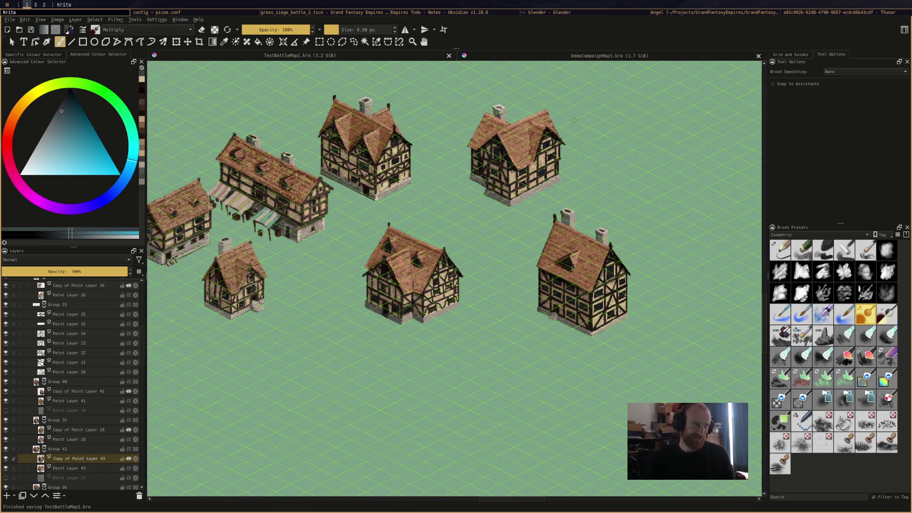
Add a small Adjust Multiply dab near the central house's chimney and save TestBattleMap1.kra
middle_click_drag(598, 180, 595, 197)
scroll(594, 197, "up", 2)
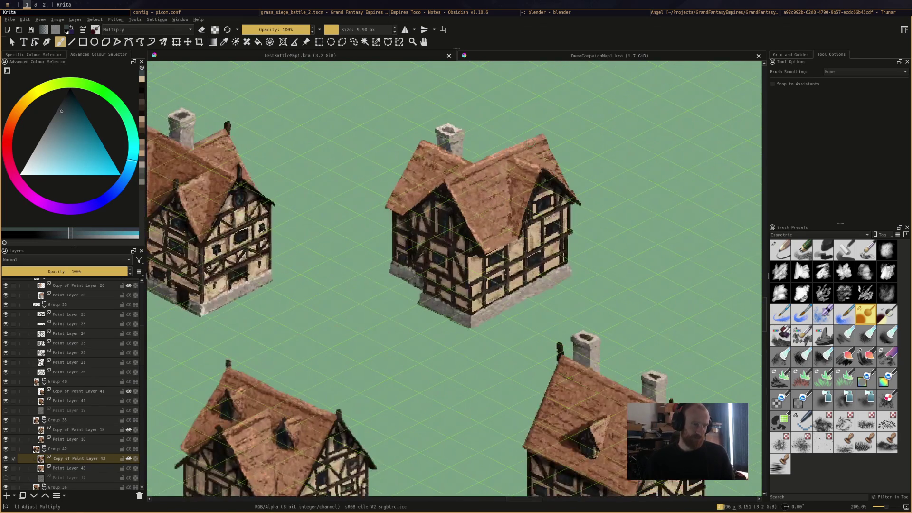
left_click(446, 131)
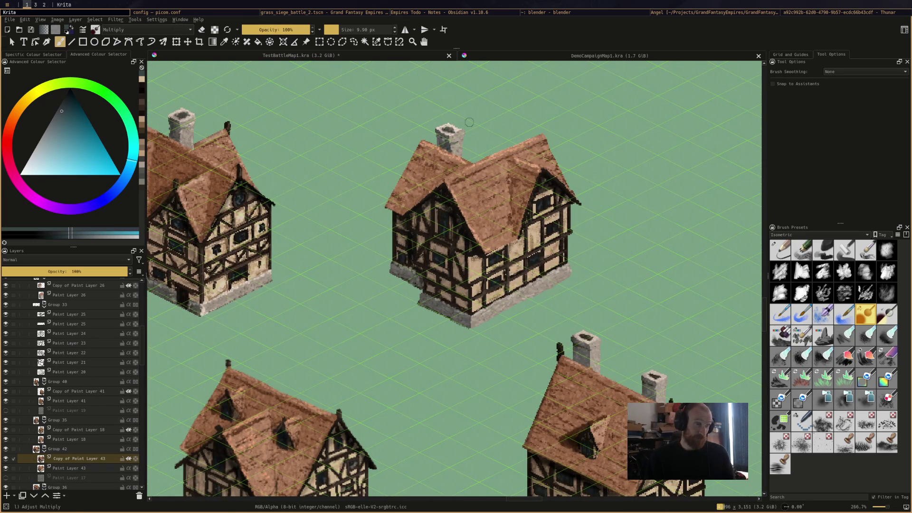
scroll(472, 106, "down", 4)
scroll(498, 250, "down", 1)
key("ctrl+s")
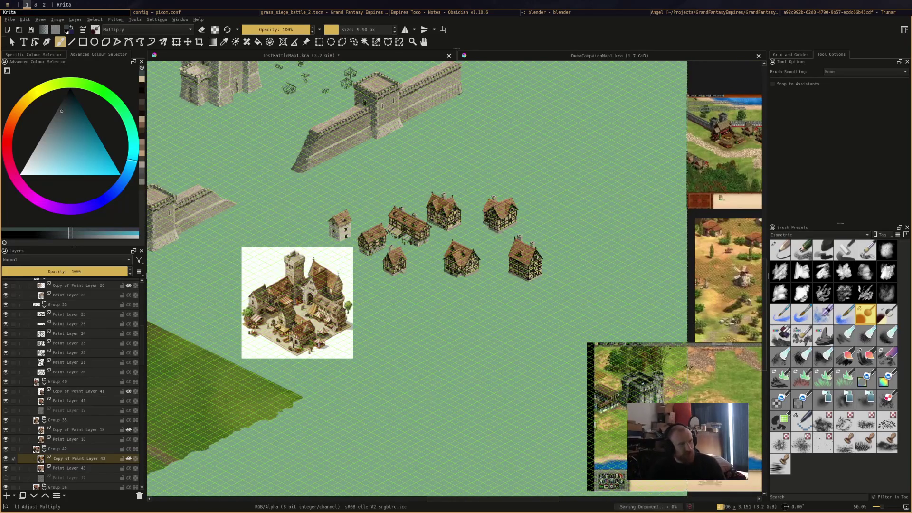
Save an incremental version of TestBattleMap1.kra and confirm replacing the existing files
left_click(10, 20)
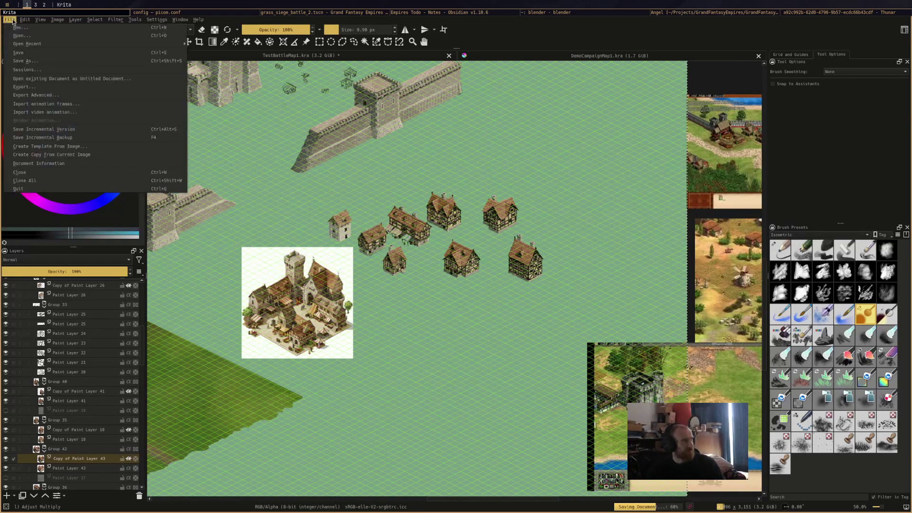
left_click(60, 137)
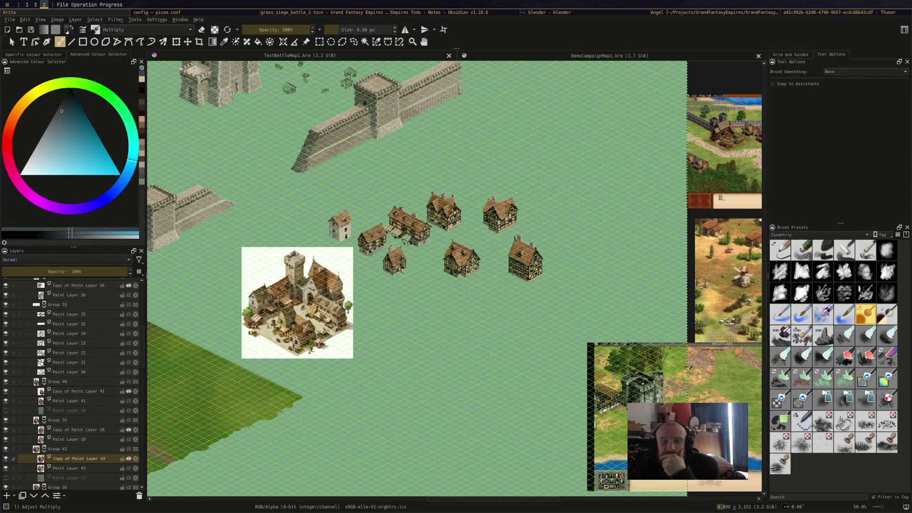
key("Return")
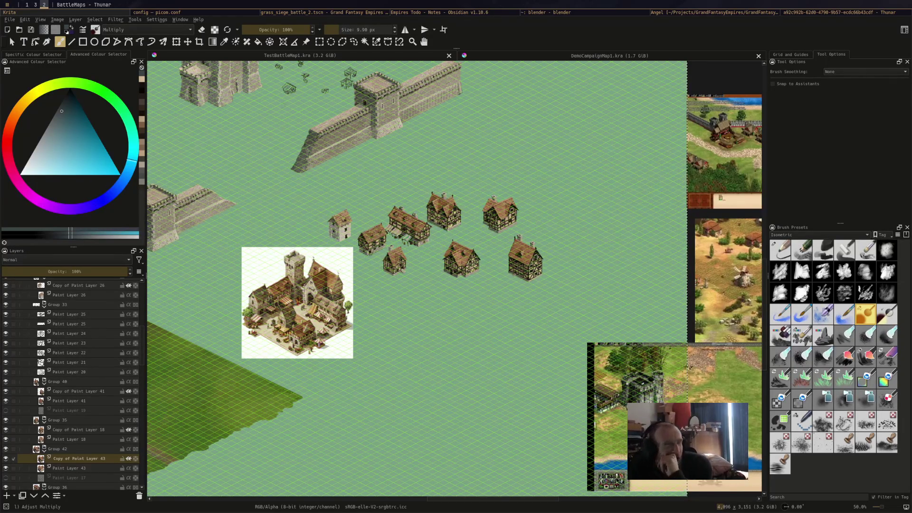
Pan and zoom over the village houses on the battle map
scroll(610, 297, "down", 2, "ctrl")
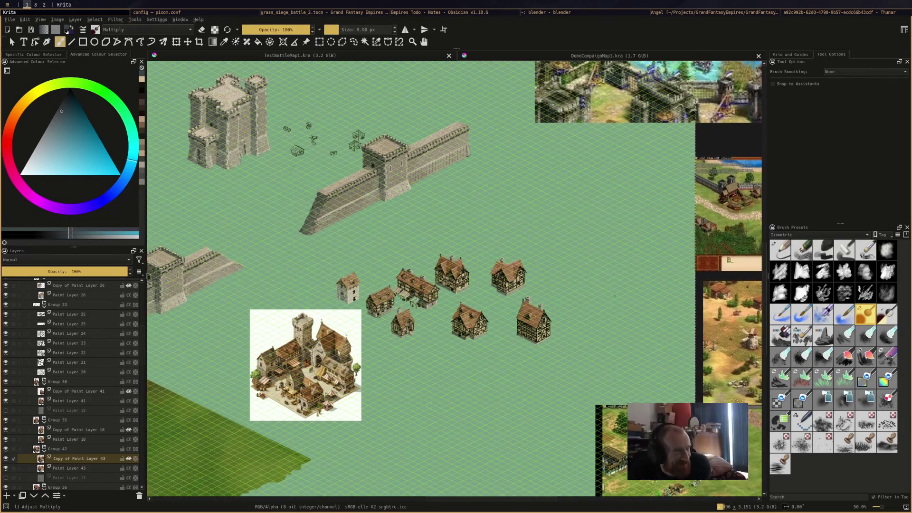
scroll(610, 296, "down", 1, "ctrl")
scroll(610, 297, "up", 3, "ctrl")
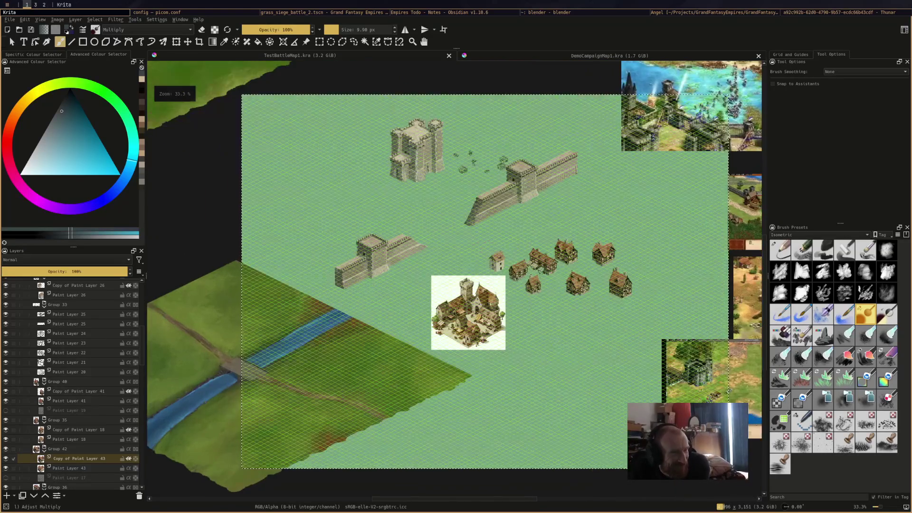
scroll(515, 238, "up", 2, "ctrl")
scroll(515, 238, "down", 2, "ctrl")
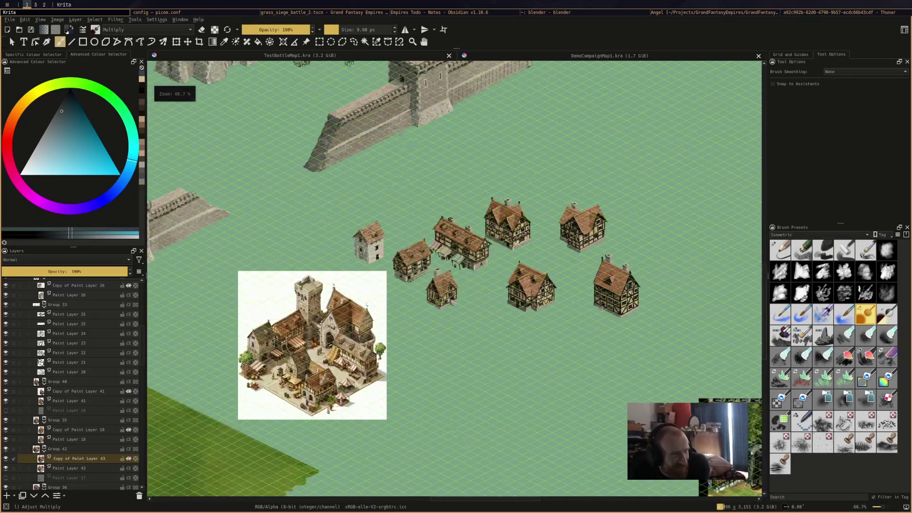
middle_click_drag(515, 238, 583, 286)
scroll(583, 287, "down", 1, "ctrl")
scroll(583, 287, "up", 1, "ctrl")
middle_click_drag(601, 320, 567, 298)
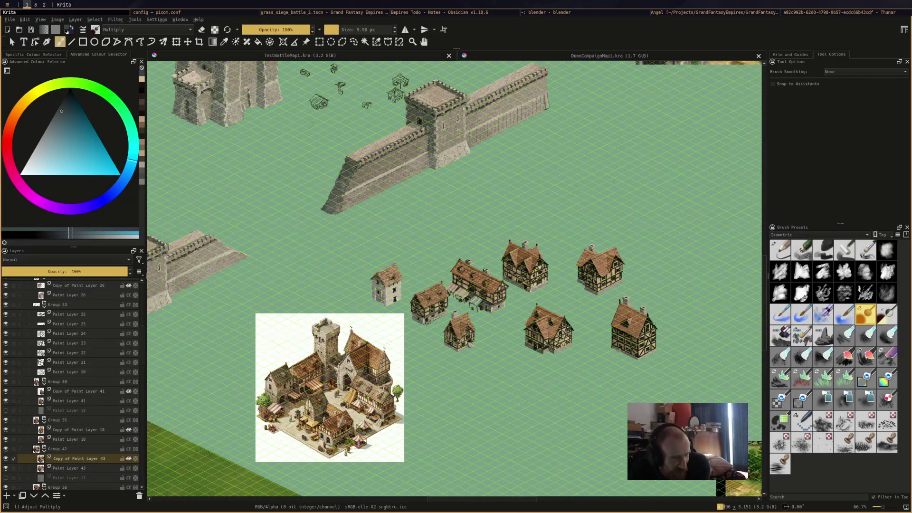
scroll(555, 326, "up", 5)
scroll(558, 308, "up", 3, "ctrl")
scroll(557, 309, "up", 2, "ctrl")
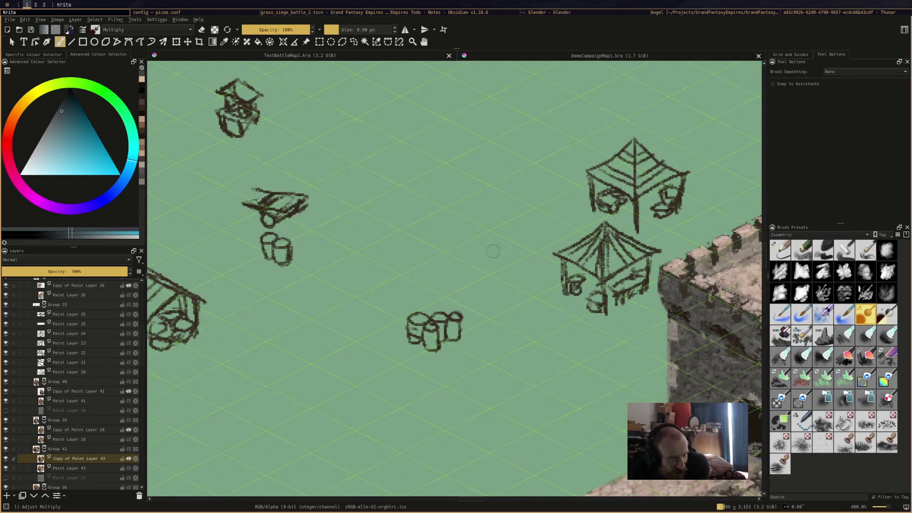
Pan to the castle walls, view them at actual size, and scroll toward the reference screenshots
middle_click_drag(207, 253, 413, 228)
scroll(413, 228, "down", 2, "ctrl")
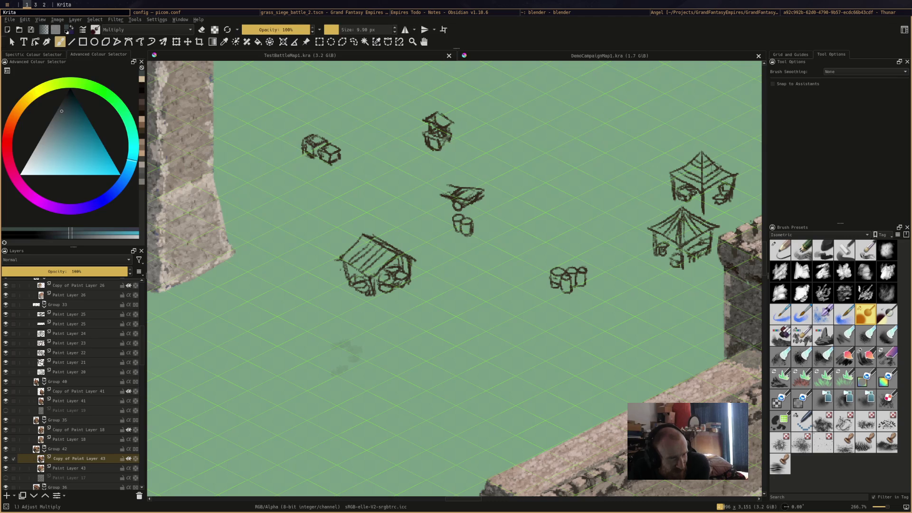
key("1")
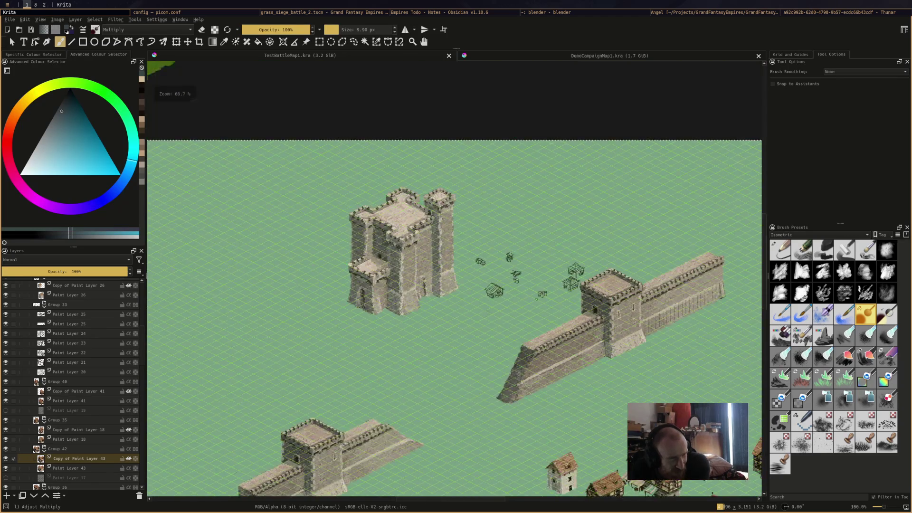
scroll(456, 285, "down", 1)
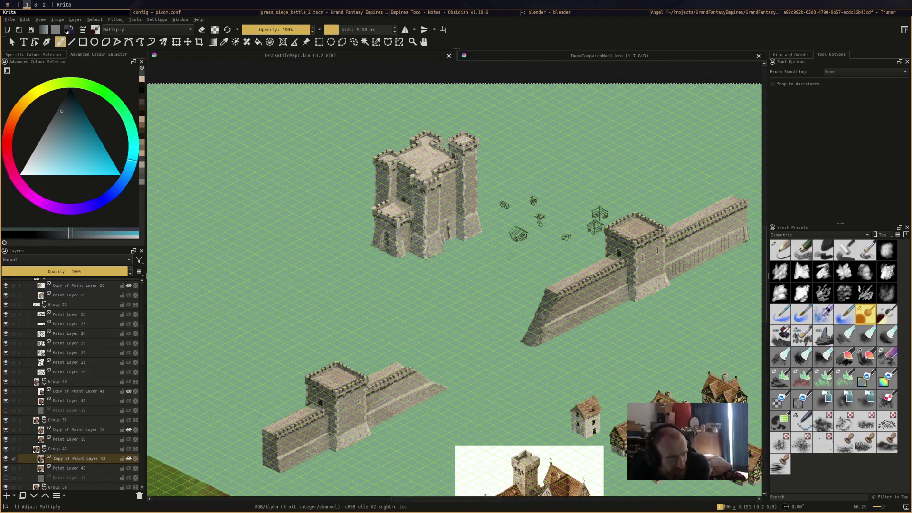
scroll(583, 232, "up", 4)
scroll(522, 247, "down", 4)
scroll(522, 247, "up", 2)
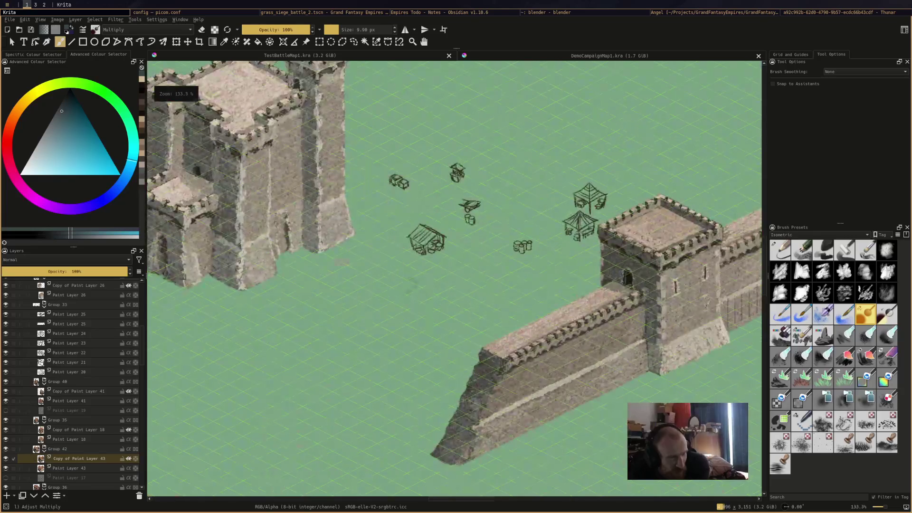
scroll(512, 248, "down", 4)
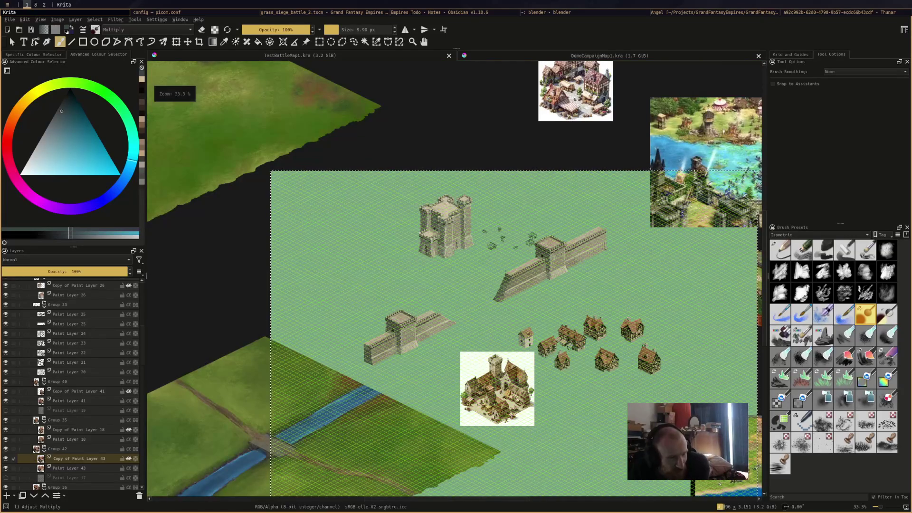
scroll(513, 259, "up", 2)
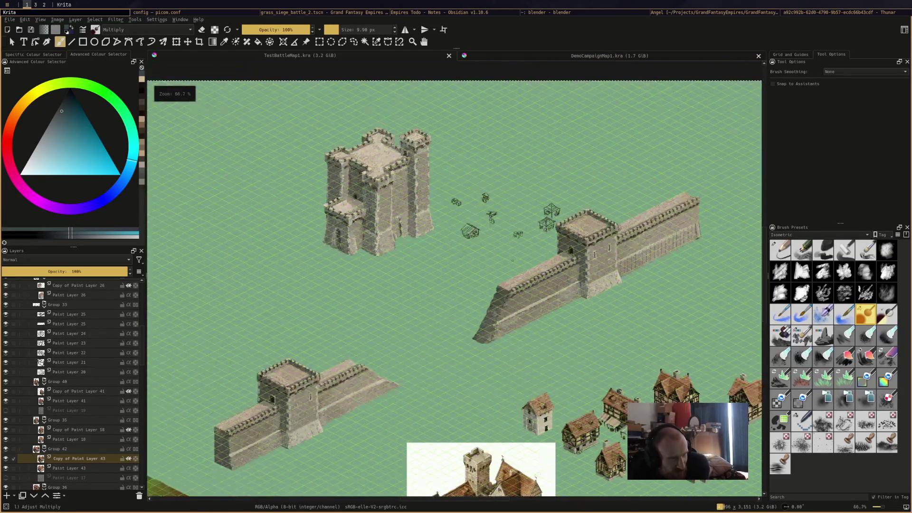
scroll(512, 259, "right", 10)
scroll(512, 259, "down", 2)
scroll(512, 259, "up", 4)
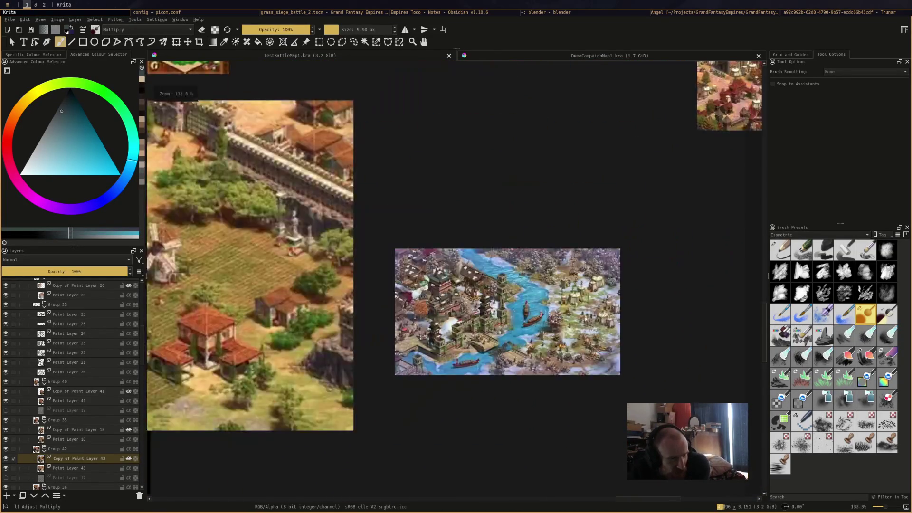
Pan and zoom between the snowy and autumn town reference screenshots
scroll(613, 324, "up", 1)
middle_click_drag(337, 292, 438, 278)
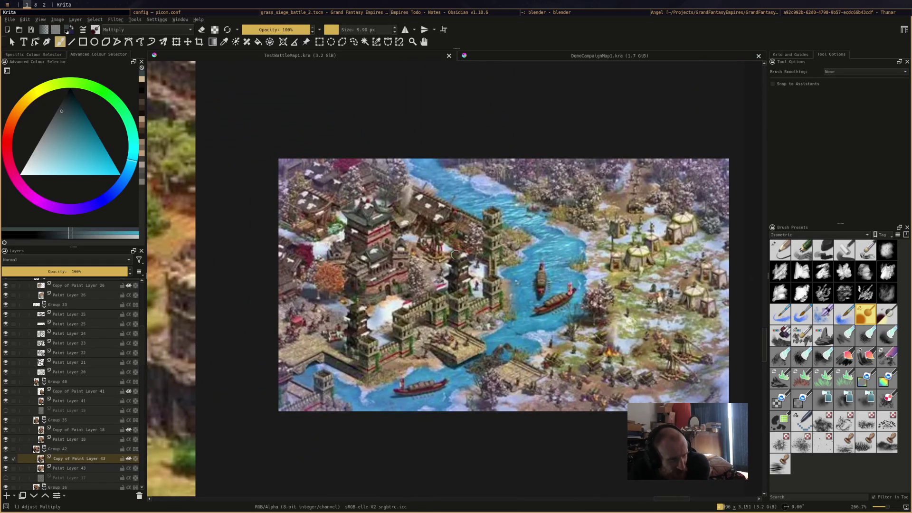
scroll(311, 329, "down", 1)
mouse_move(469, 224)
middle_mouse_down()
mouse_move(503, 356)
mouse_move(393, 417)
middle_mouse_up()
scroll(669, 247, "up", 1)
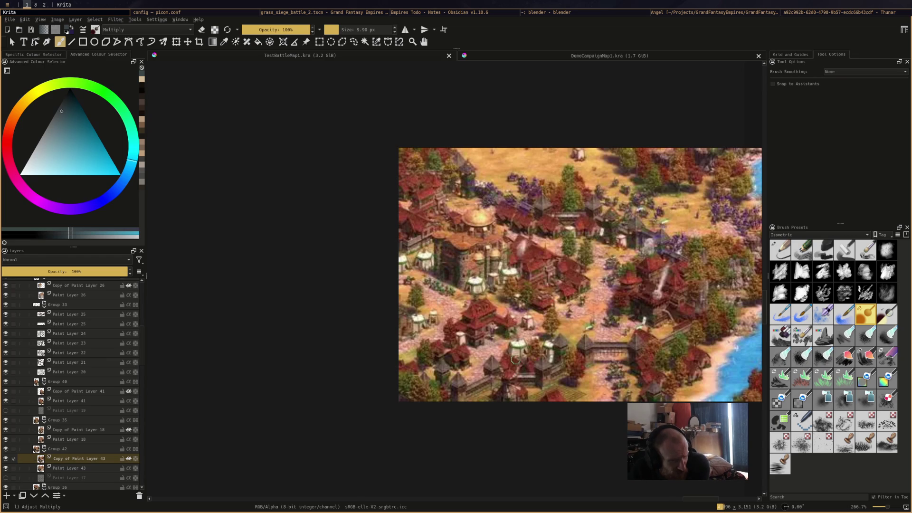
scroll(519, 365, "down", 2)
middle_click_drag(418, 284, 633, 272)
scroll(402, 228, "up", 2)
scroll(392, 227, "up", 1)
mouse_move(332, 192)
middle_mouse_down()
mouse_move(510, 243)
mouse_move(855, 246)
mouse_move(767, 262)
middle_mouse_up()
scroll(509, 243, "down", 2)
scroll(450, 254, "down", 1)
scroll(451, 253, "down", 1)
Bring the grass town canvas and the remaining references into view
mouse_move(450, 253)
middle_mouse_down()
mouse_move(503, 309)
mouse_move(528, 219)
middle_mouse_up()
scroll(528, 218, "down", 2)
mouse_move(385, 327)
middle_mouse_down()
mouse_move(500, 223)
mouse_move(331, 243)
mouse_move(317, 266)
middle_mouse_up()
scroll(317, 266, "up", 2)
scroll(638, 244, "up", 1)
scroll(638, 244, "down", 3)
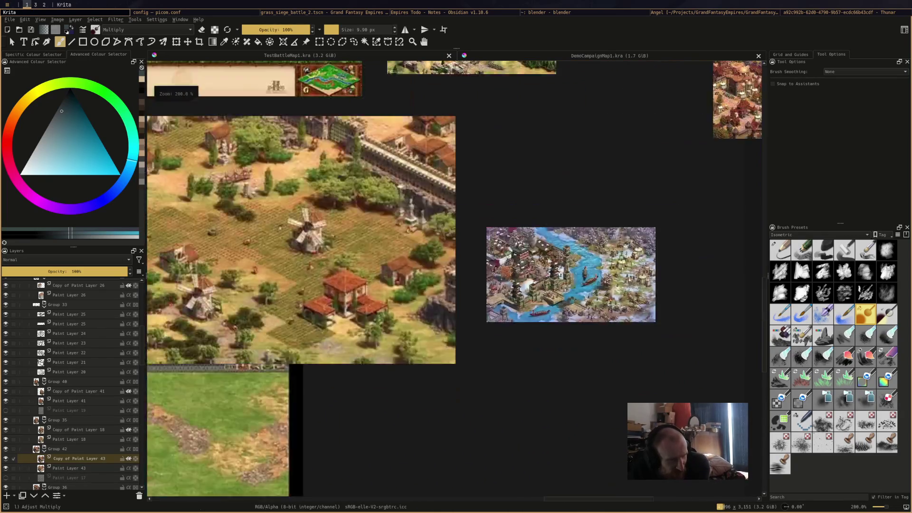
scroll(638, 244, "up", 1)
mouse_move(617, 238)
middle_mouse_down()
mouse_move(679, 247)
mouse_move(572, 333)
middle_mouse_up()
scroll(638, 244, "down", 2)
scroll(586, 223, "up", 3)
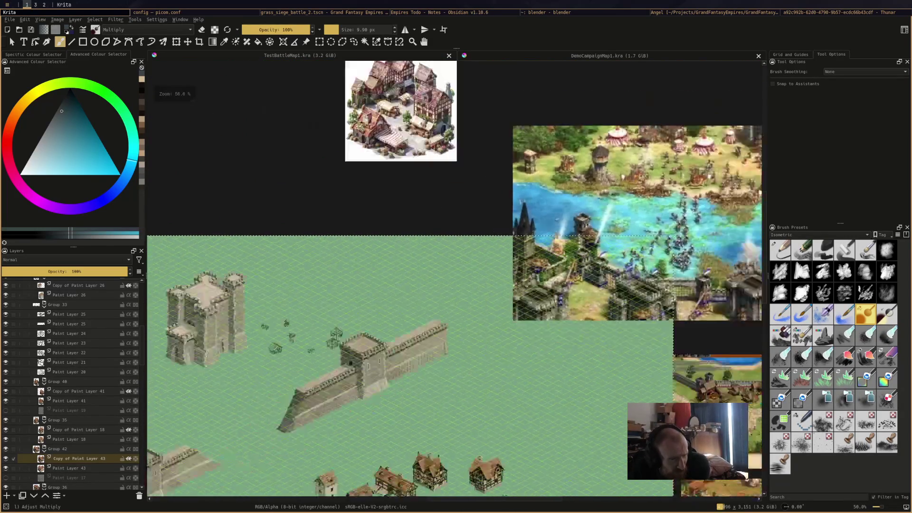
scroll(587, 223, "down", 2)
mouse_move(438, 189)
middle_mouse_down()
mouse_move(479, 224)
mouse_move(523, 117)
mouse_move(477, 52)
middle_mouse_up()
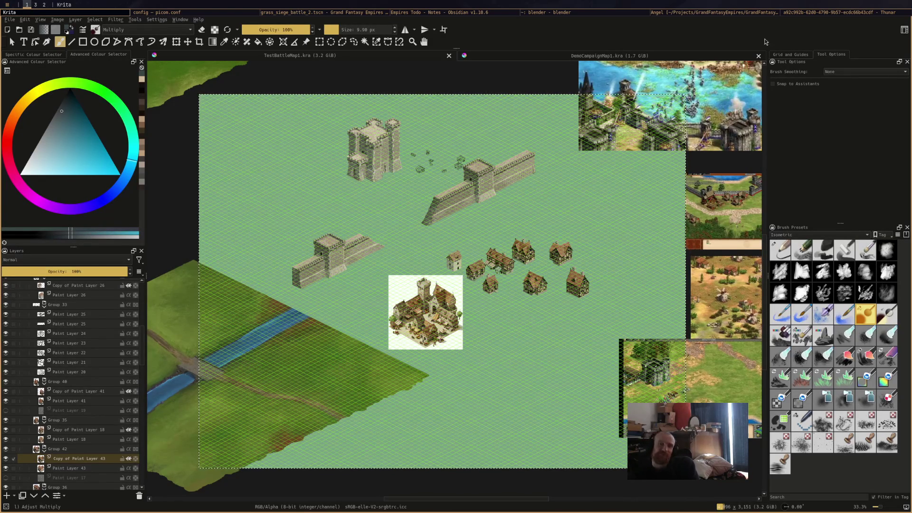
Glance at the file browser and YouTube Studio, then return to Krita and open Godot's grass siege scene
key("super+2")
key("alt+Tab")
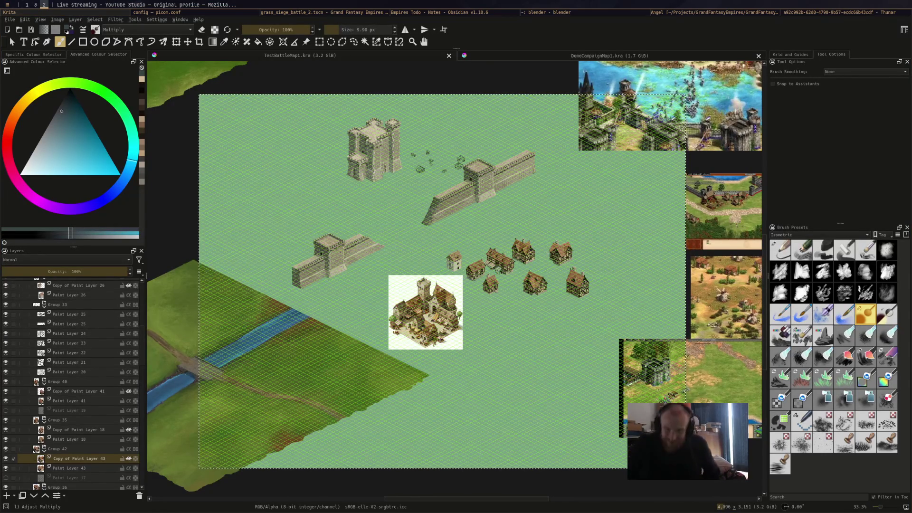
key("super+1")
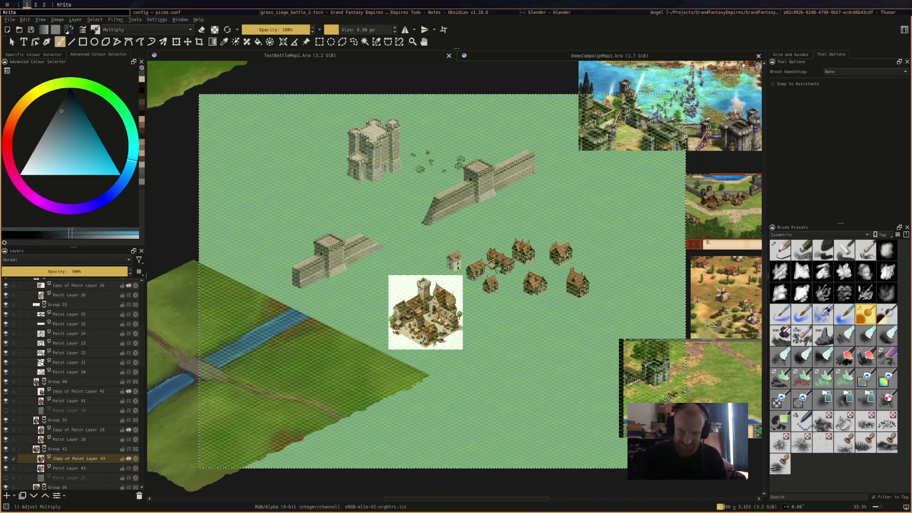
mouse_move(414, 346)
middle_mouse_down()
mouse_move(448, 320)
mouse_move(407, 339)
middle_mouse_up()
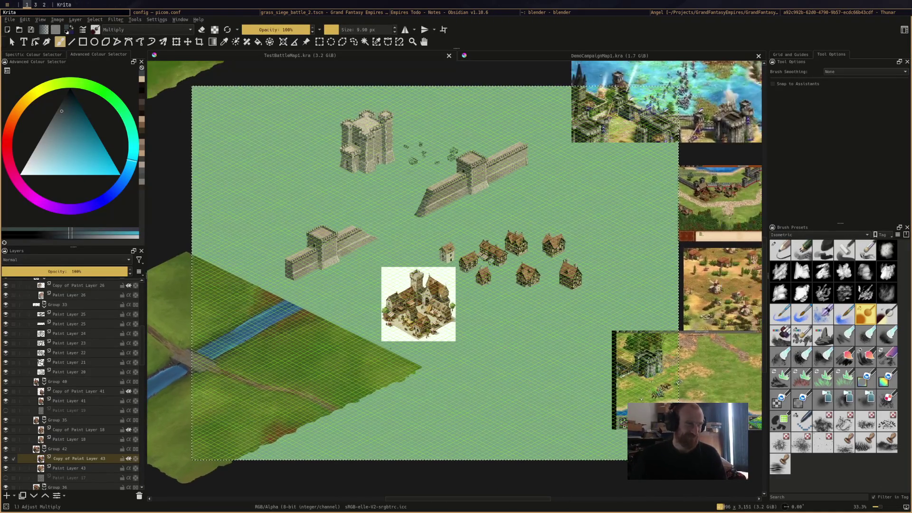
left_click(272, 13)
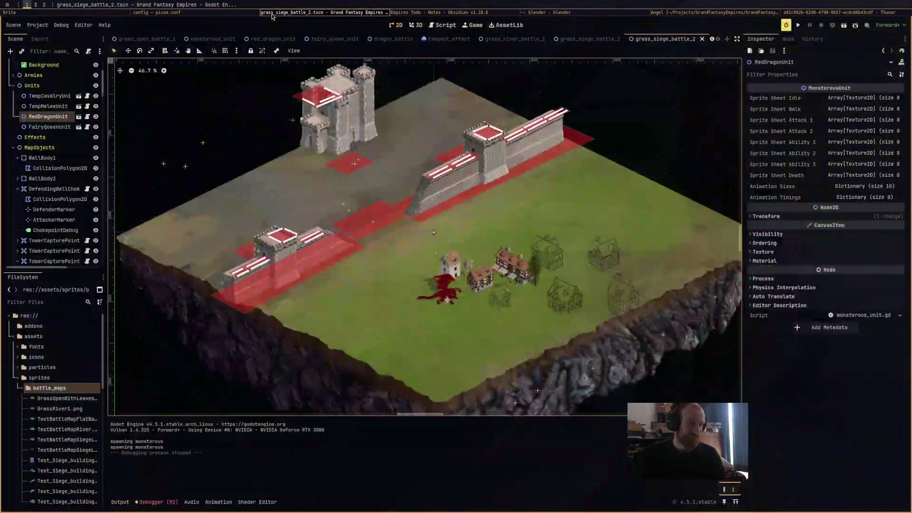
Switch from Godot to the Empires Todo note in Obsidian
left_click(409, 14)
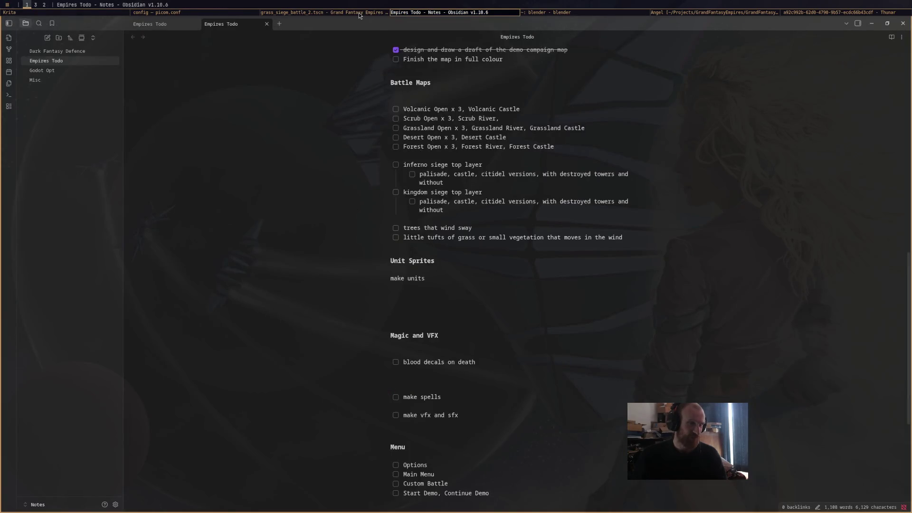
left_click(359, 14)
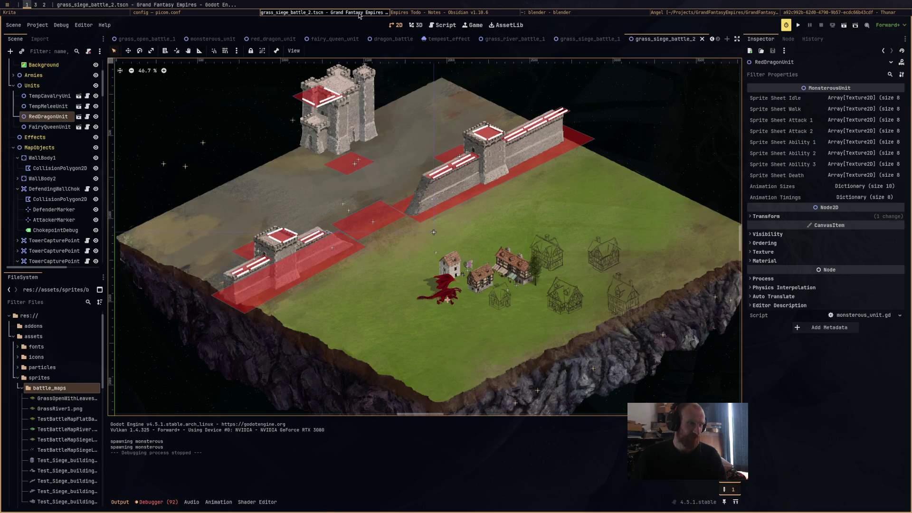
left_click(423, 11)
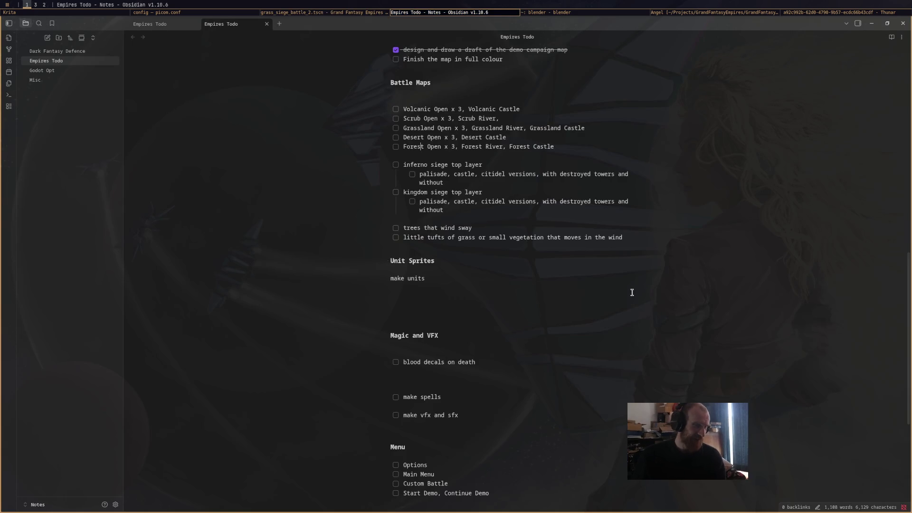
Replace the old kingdom siege sub-item text with 'Stone Walls and Towers'
scroll(621, 306, "down", 4)
scroll(621, 306, "up", 5)
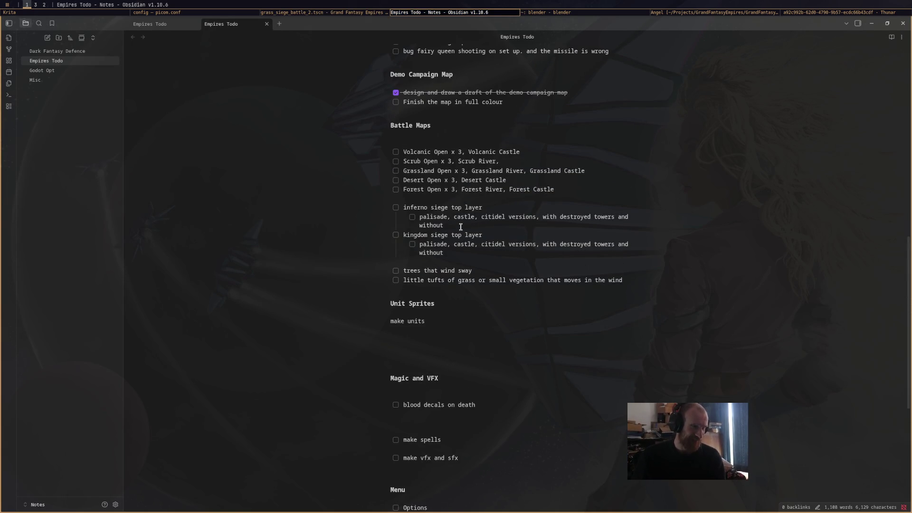
left_click_drag(463, 224, 418, 216)
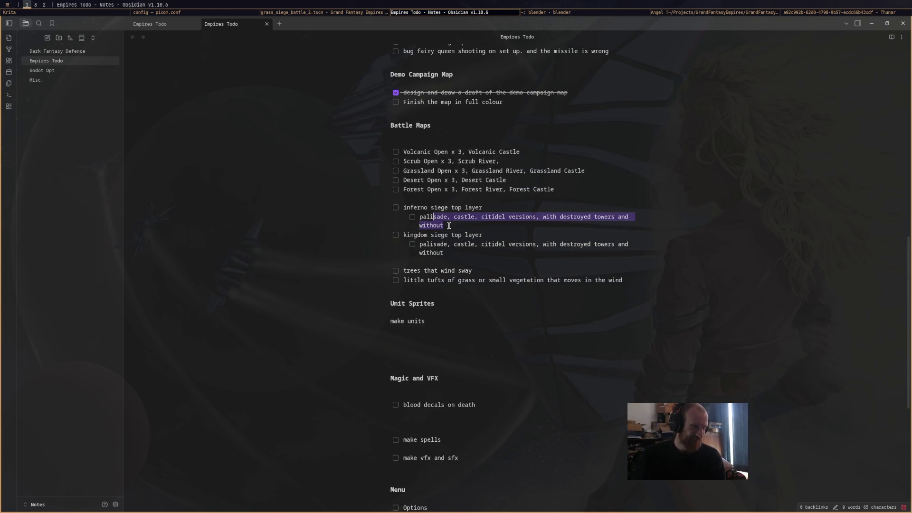
left_click_drag(467, 253, 419, 245)
key("BackSpace")
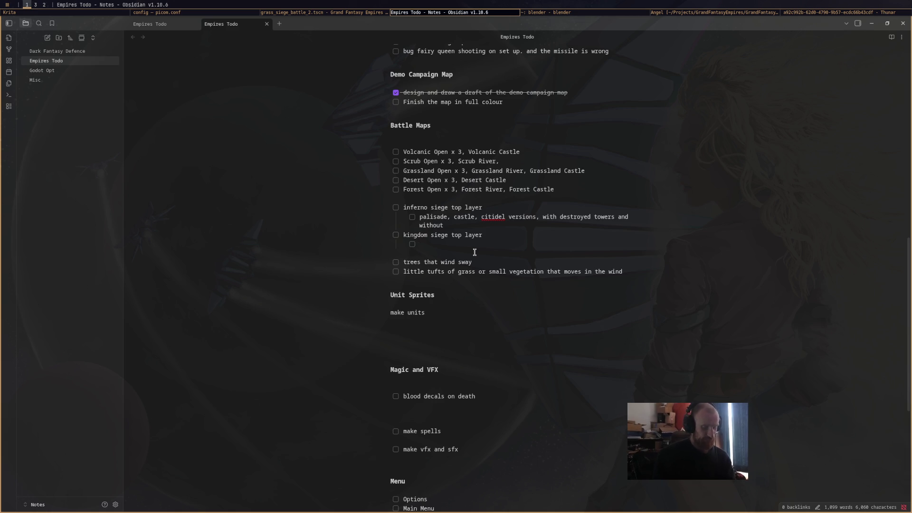
type("Stone ")
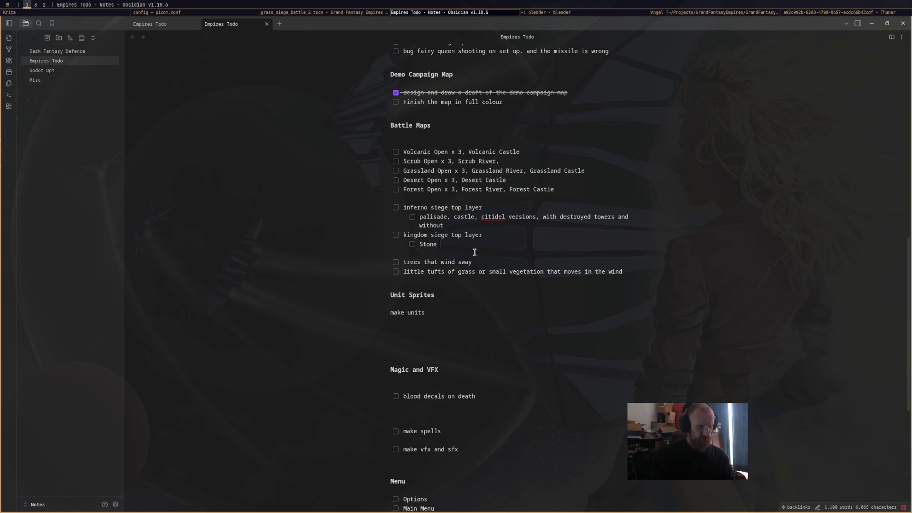
type("Walls and Towers")
Add sub-items 'Just Walls', 'Citidel' and 'Lesser Keep', plus an empty item below
key("Return")
type("Just Wal")
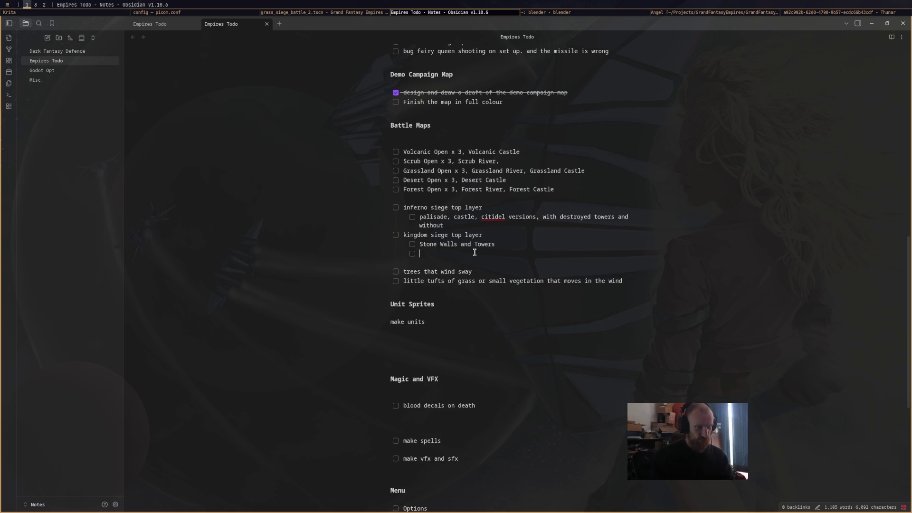
type("ls")
key("Return")
type("Citidel")
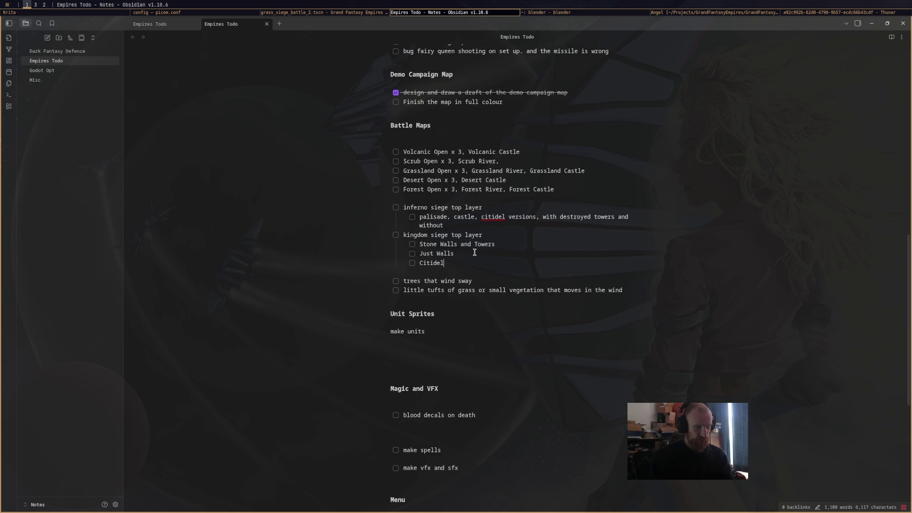
key("Return")
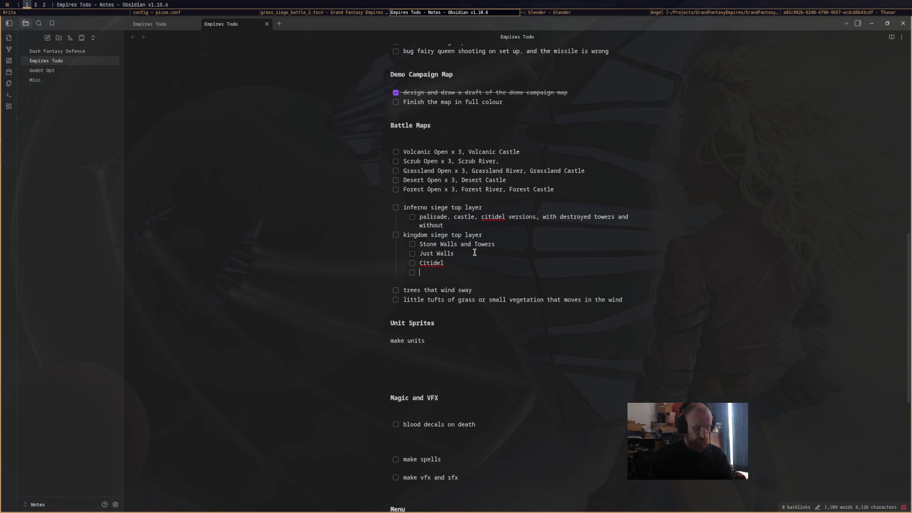
type("Lesser Keep")
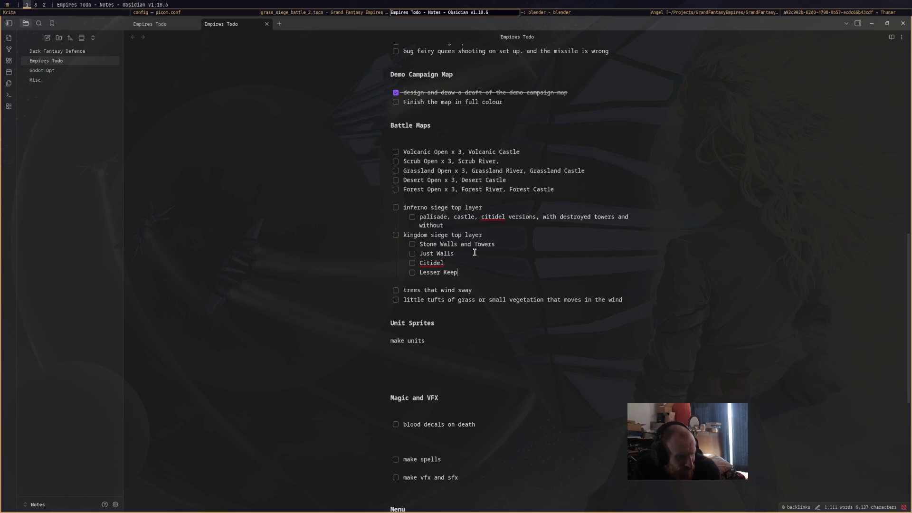
key("Return")
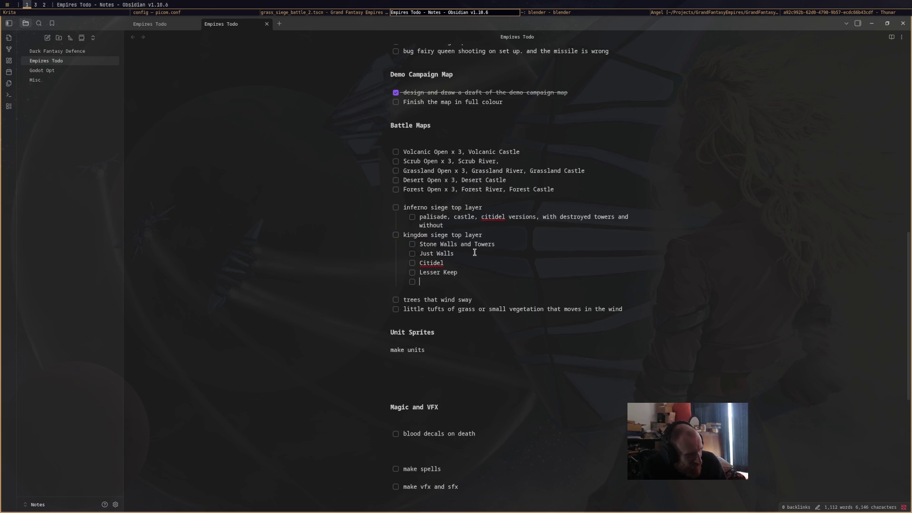
Check off Stone Walls and Towers and Citidel, and name the empty sub-item 'Houses'
left_click(412, 244)
left_click(412, 263)
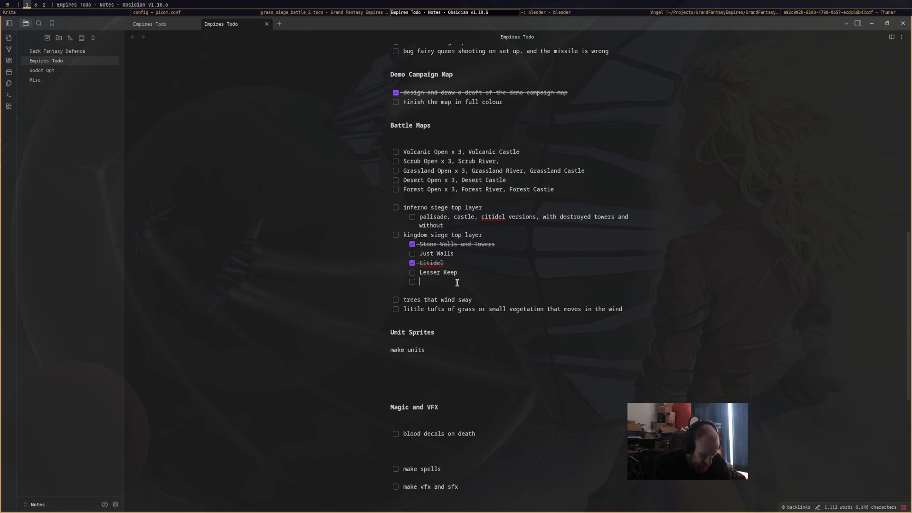
type("Hu")
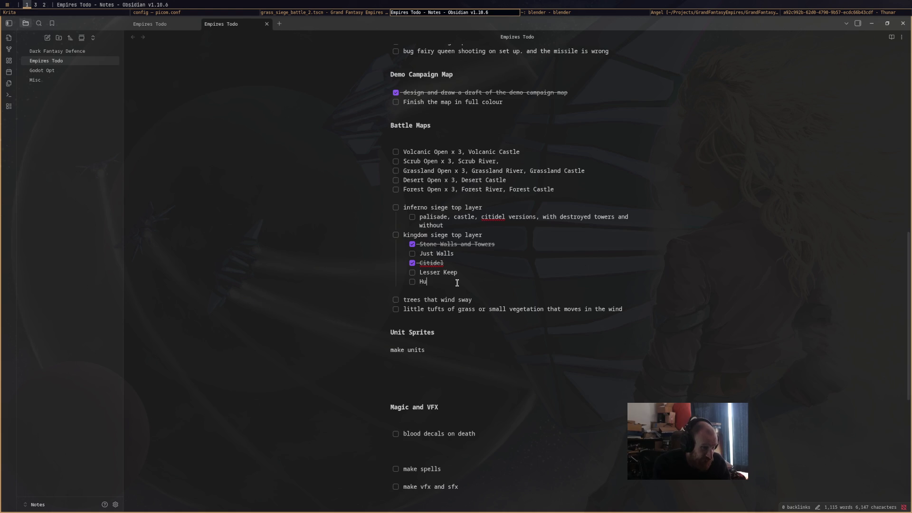
key("BackSpace")
type("ouses")
Add a 'Miscellaneous Stuff' sub-item, fixing its spelling from the suggestions
key("Return")
type("Misce")
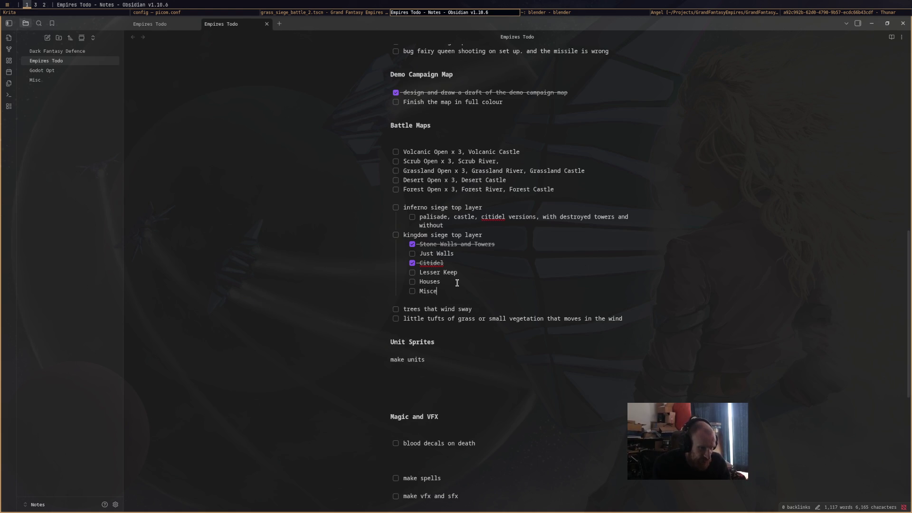
type("lan")
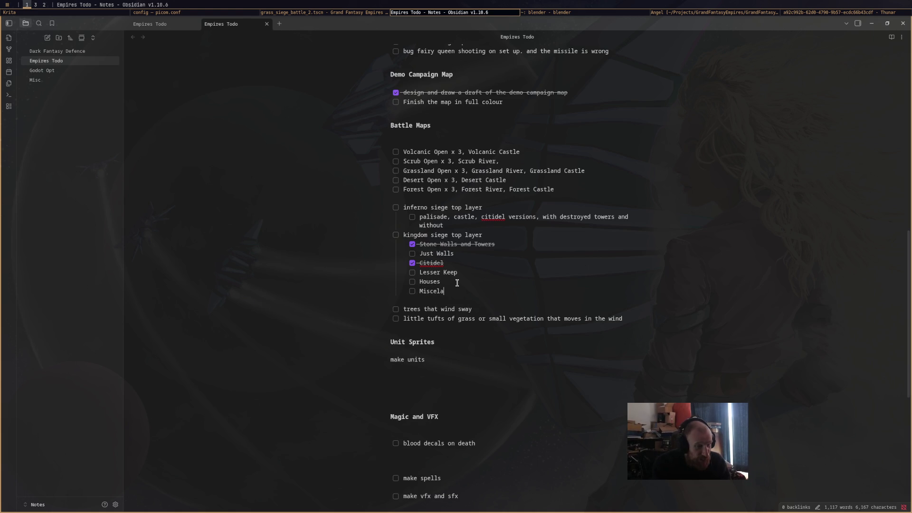
type("ous")
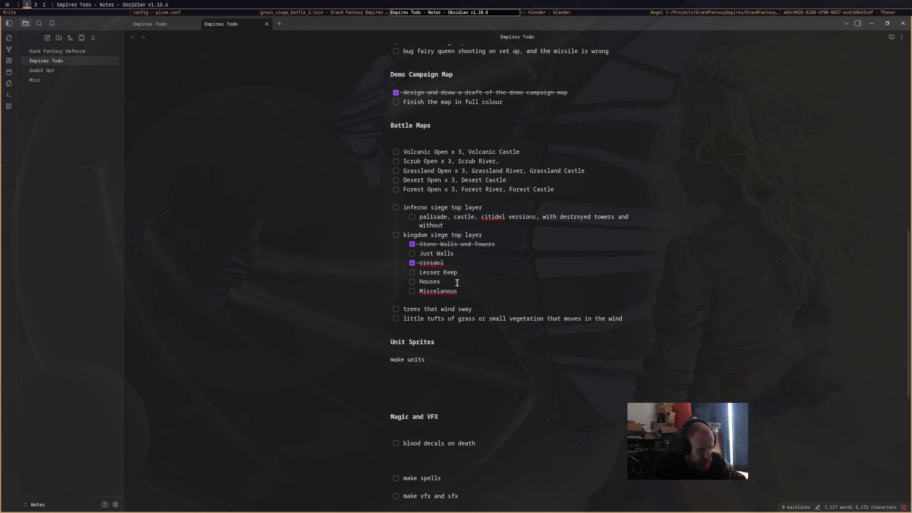
type(" Stuff")
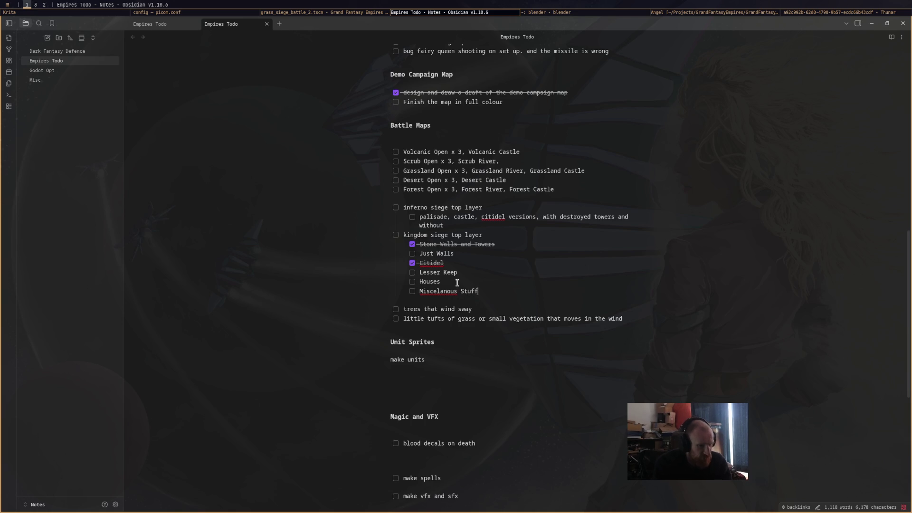
double_click(433, 292)
right_click(433, 293)
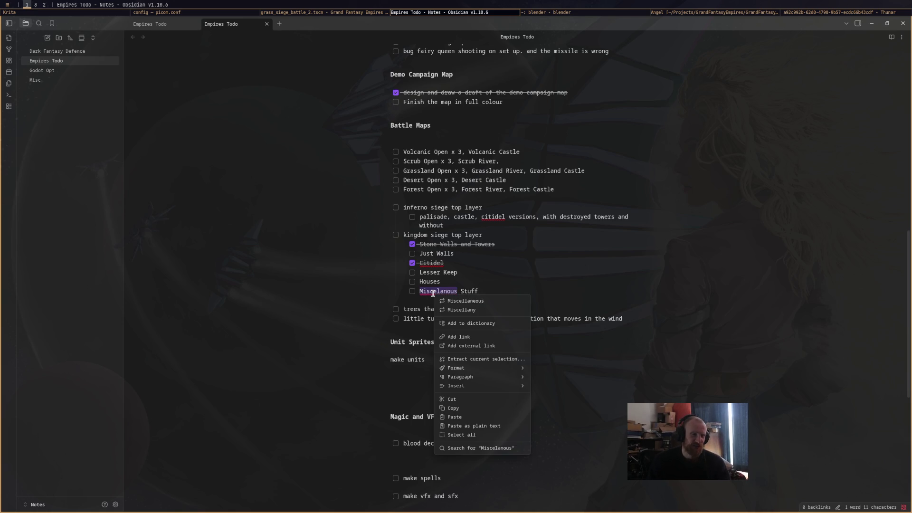
left_click(461, 299)
Correct the spelling of 'Citidel' to 'Citadel' using the spellcheck suggestions
double_click(431, 264)
right_click(430, 265)
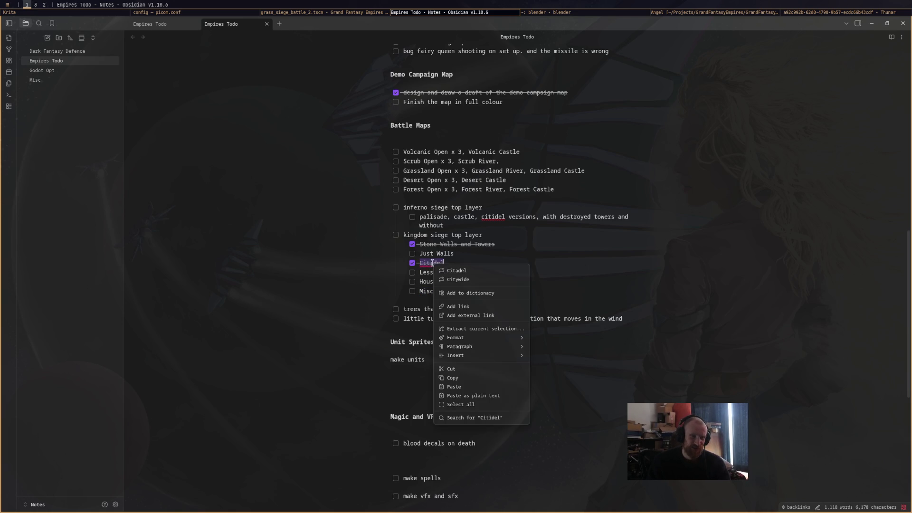
left_click(462, 272)
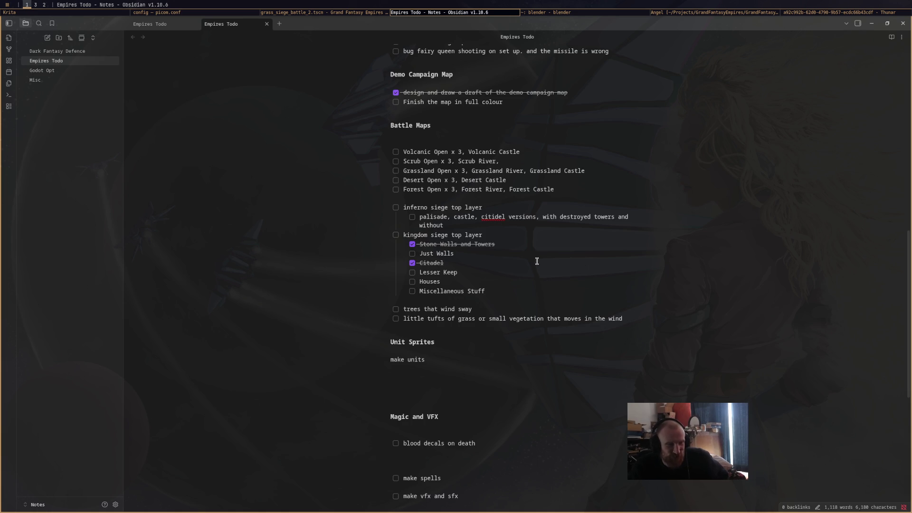
key("super+2")
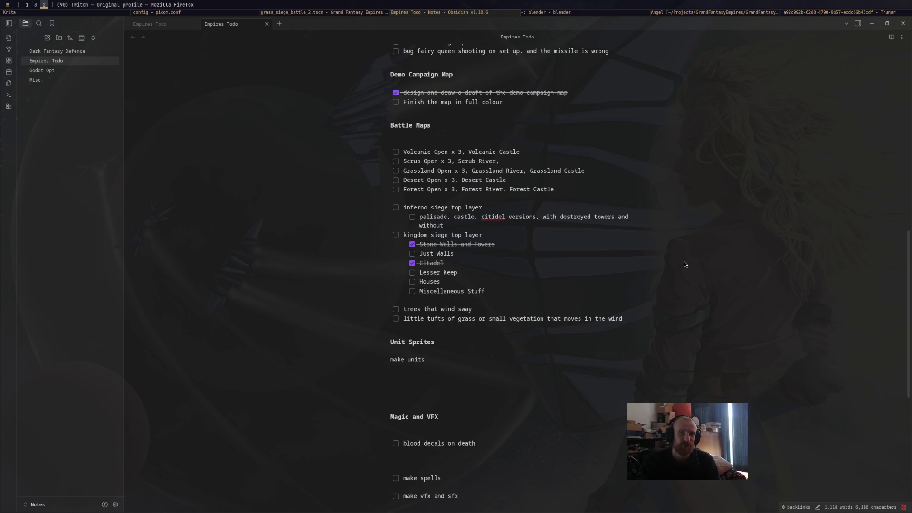
Check the Twitch Stream Manager, then move to the Firefox workspace showing musicwall.live
key("super+ctrl+1")
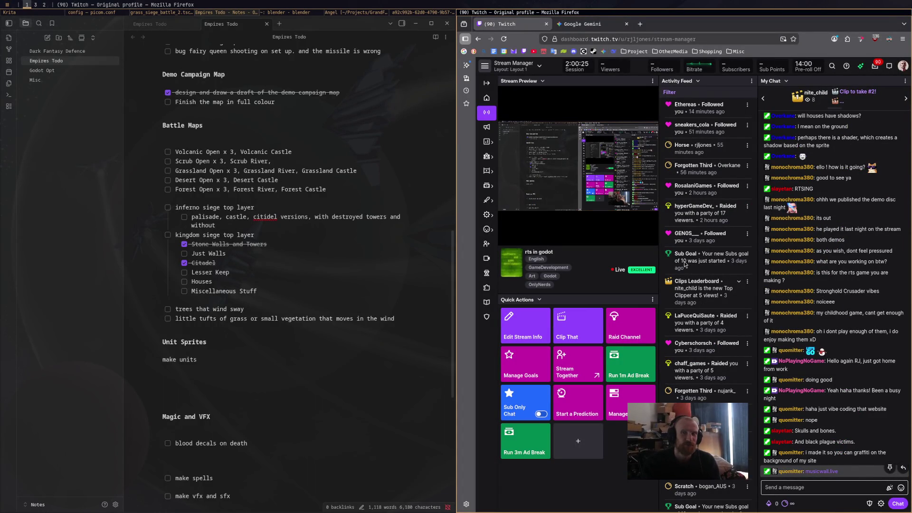
key("super+ctrl+1")
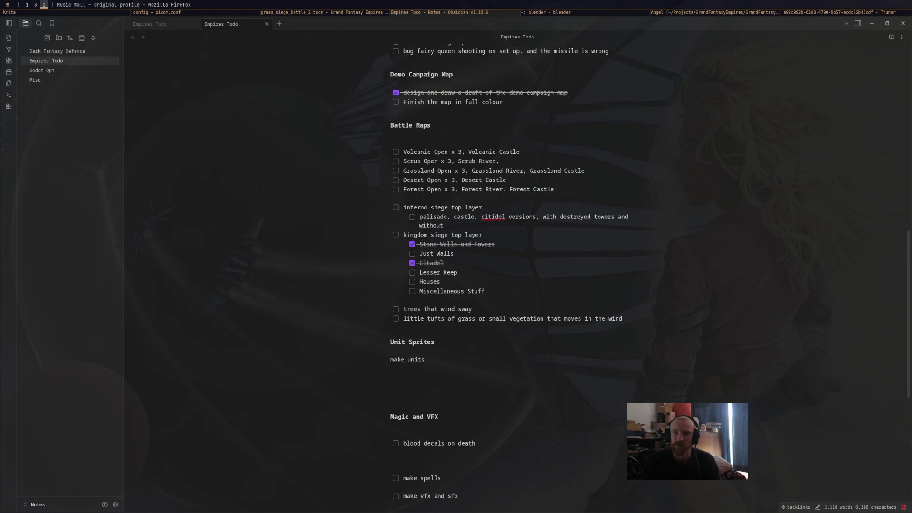
key("super+1")
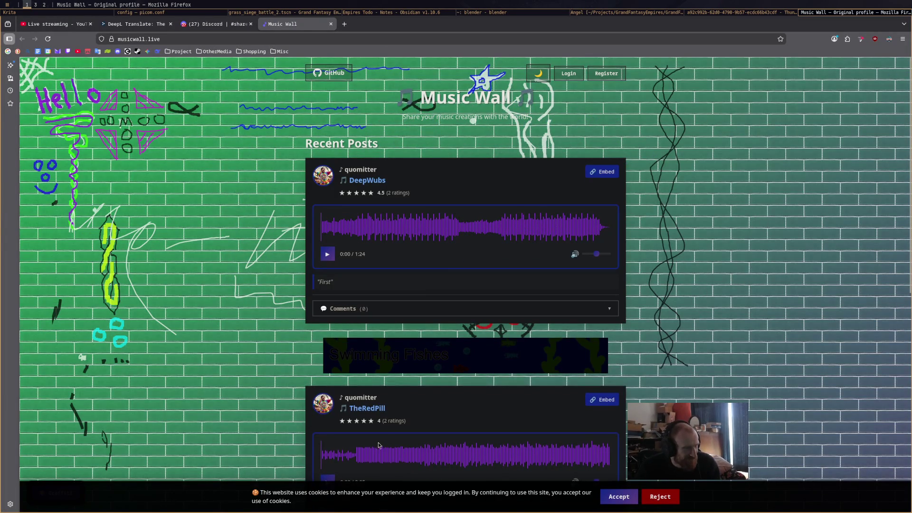
Accept Music Wall's cookie notice and turn on graffiti mode to reveal the full brick wall
left_click(632, 496)
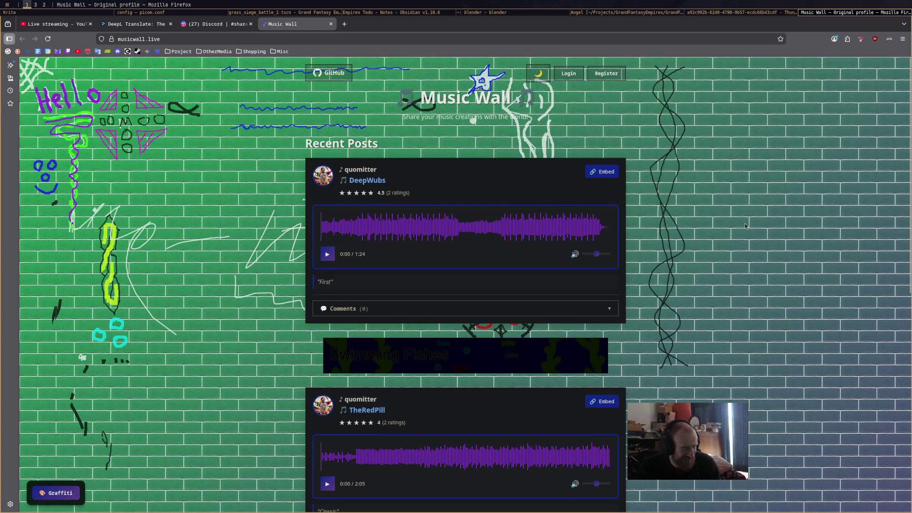
left_click(62, 494)
mouse_move(379, 186)
left_mouse_down()
mouse_move(335, 256)
mouse_move(418, 256)
left_mouse_up()
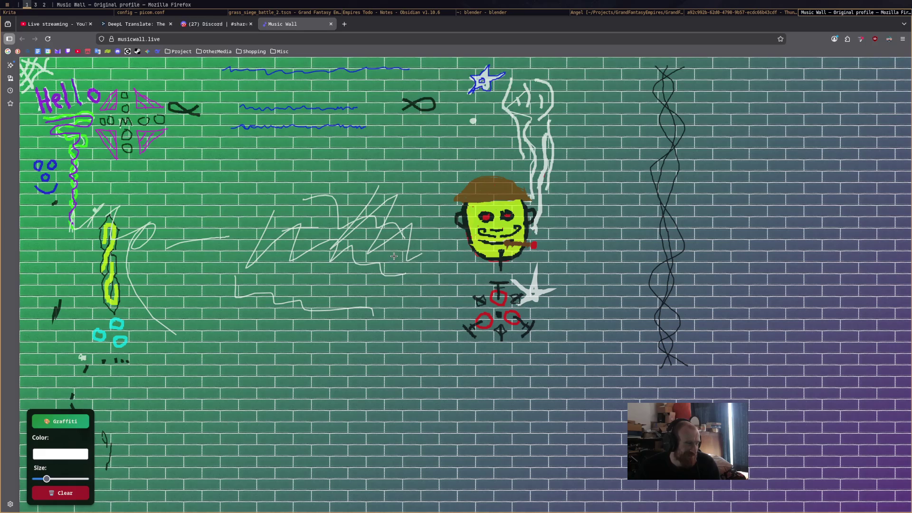
Set the brush colour to the custom black swatch
left_click(80, 455)
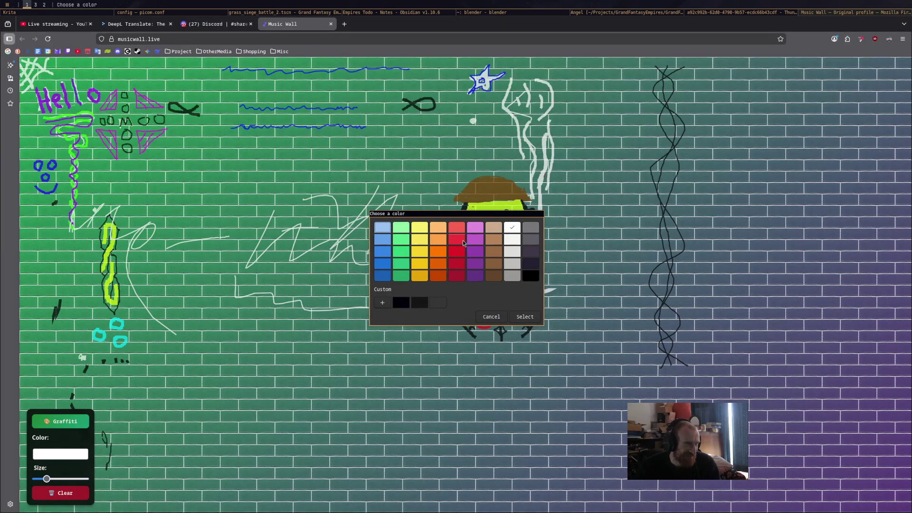
left_click(402, 302)
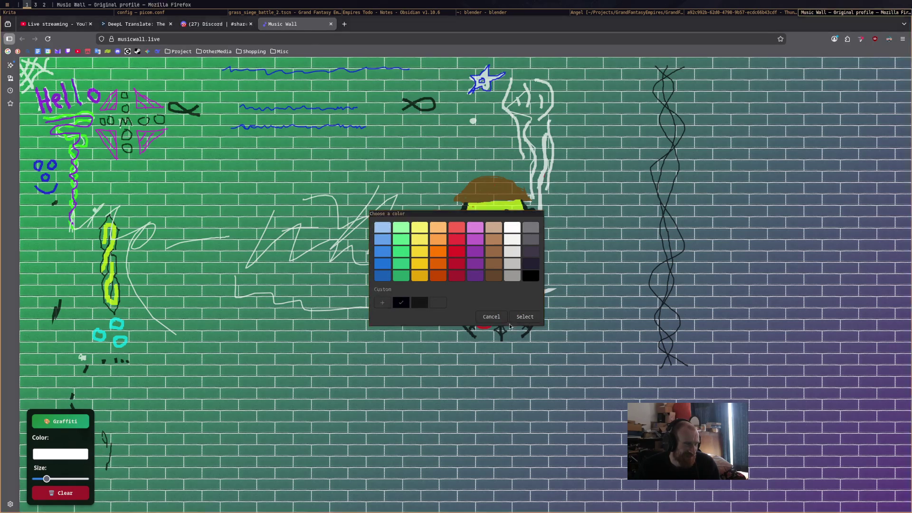
left_click(525, 317)
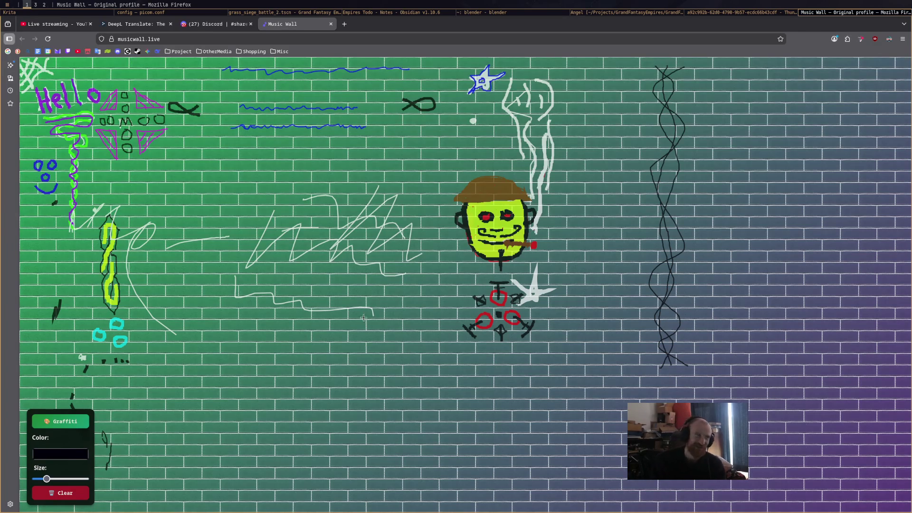
Sketch a jagged black arrow outline below the wall's centre with extra inner strokes
mouse_move(304, 360)
left_mouse_down()
mouse_move(288, 399)
mouse_move(295, 357)
mouse_move(311, 353)
mouse_move(345, 374)
mouse_move(325, 383)
mouse_move(380, 433)
mouse_move(350, 430)
mouse_move(318, 398)
left_mouse_up()
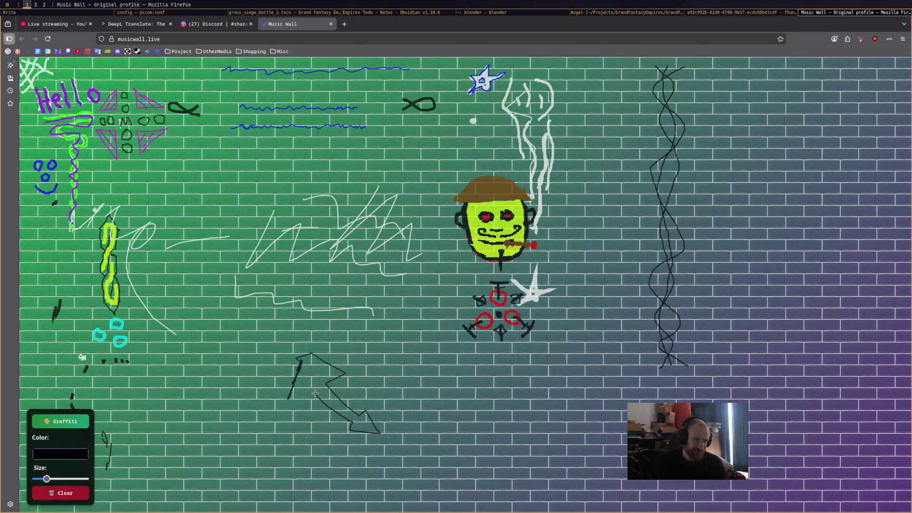
mouse_move(308, 388)
left_mouse_down()
mouse_move(281, 414)
mouse_move(272, 399)
mouse_move(288, 399)
left_mouse_up()
mouse_move(313, 370)
left_mouse_down()
mouse_move(329, 370)
mouse_move(313, 368)
left_mouse_up()
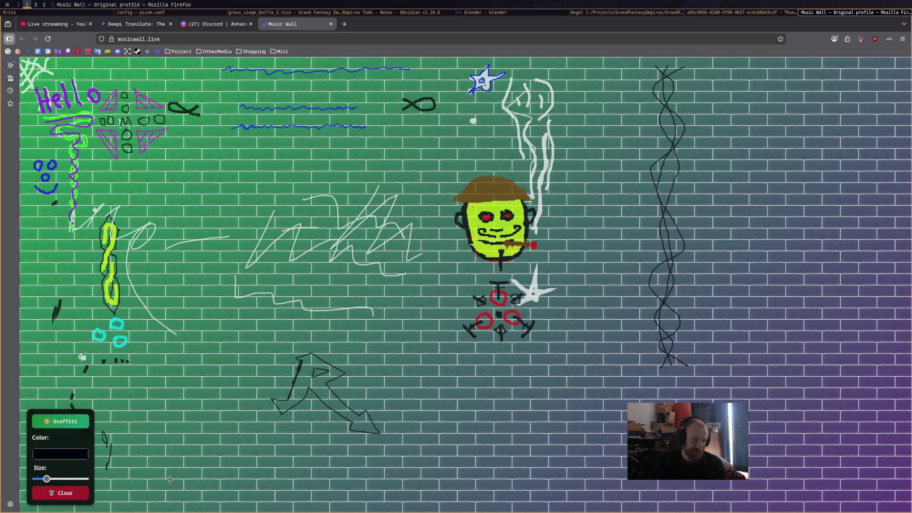
left_click_drag(331, 397, 345, 400)
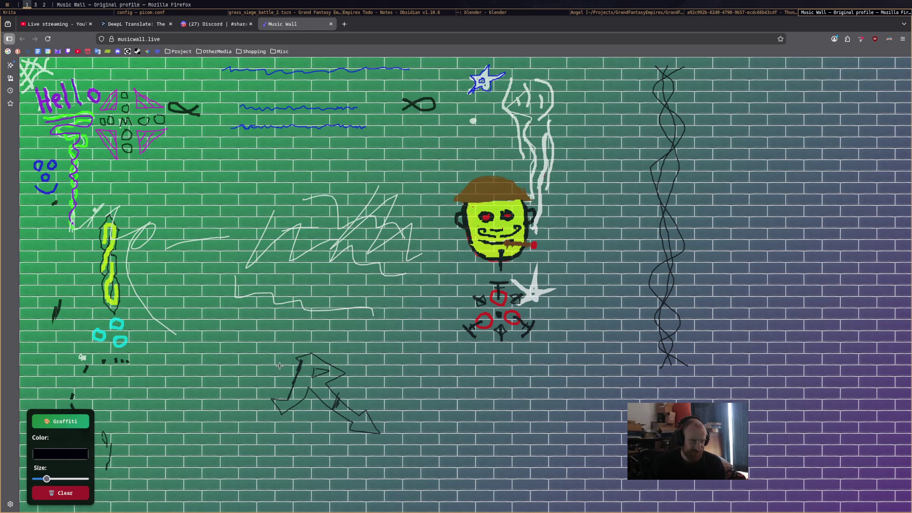
mouse_move(298, 364)
left_mouse_down()
mouse_move(278, 368)
mouse_move(277, 382)
left_mouse_up()
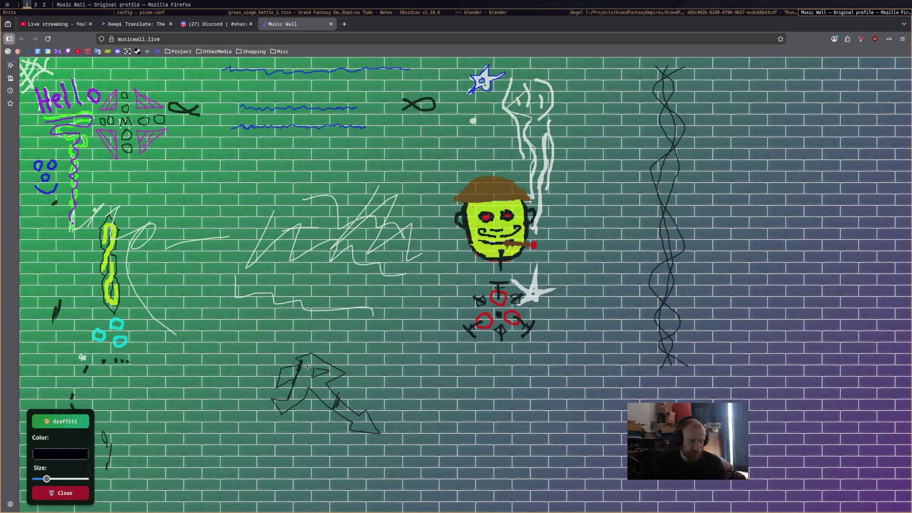
Enlarge the brush twice and layer bold black strokes over the arrow into a dense jagged tag
mouse_move(327, 361)
left_mouse_down()
mouse_move(378, 353)
mouse_move(384, 366)
mouse_move(358, 371)
mouse_move(374, 377)
mouse_move(359, 397)
mouse_move(310, 414)
mouse_move(359, 382)
mouse_move(306, 401)
mouse_move(303, 415)
mouse_move(362, 387)
mouse_move(349, 379)
left_mouse_up()
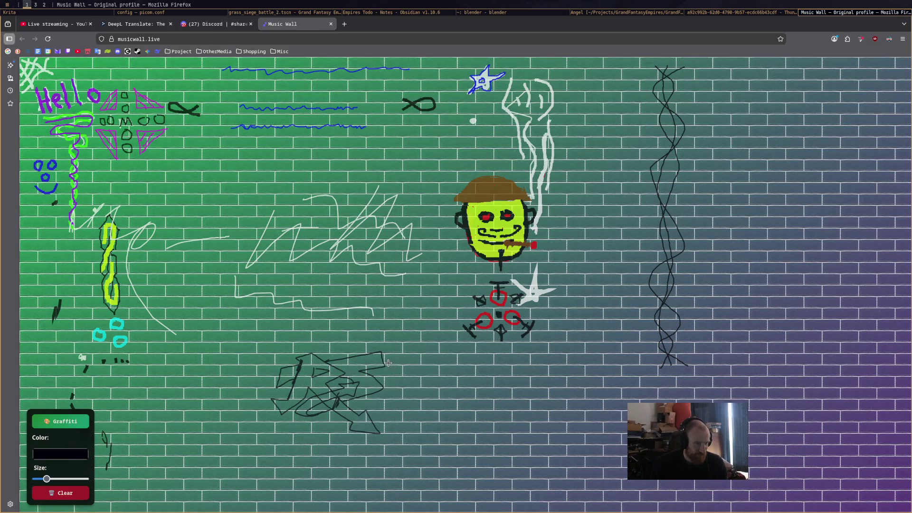
mouse_move(47, 478)
left_mouse_down()
mouse_move(85, 478)
mouse_move(58, 479)
left_mouse_up()
mouse_move(355, 347)
left_mouse_down()
mouse_move(375, 343)
mouse_move(376, 354)
left_mouse_up()
mouse_move(364, 400)
left_mouse_down()
mouse_move(402, 391)
mouse_move(394, 421)
mouse_move(372, 415)
left_mouse_up()
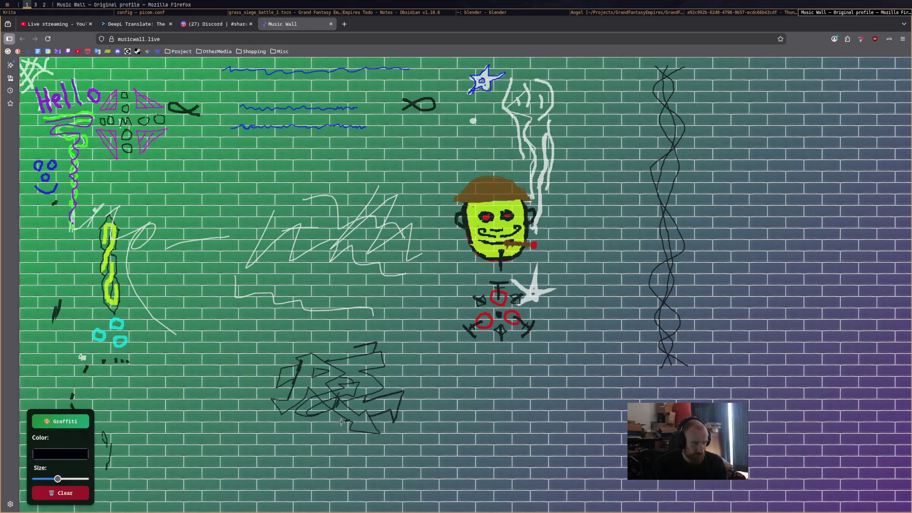
mouse_move(343, 353)
left_mouse_down()
mouse_move(336, 344)
mouse_move(361, 344)
left_mouse_up()
left_click_drag(58, 478, 74, 478)
mouse_move(298, 359)
left_mouse_down()
mouse_move(291, 394)
mouse_move(268, 401)
mouse_move(282, 413)
mouse_move(308, 386)
mouse_move(354, 431)
mouse_move(382, 433)
mouse_move(319, 381)
mouse_move(349, 371)
mouse_move(335, 377)
mouse_move(315, 356)
mouse_move(300, 361)
mouse_move(328, 384)
mouse_move(354, 351)
mouse_move(334, 347)
mouse_move(377, 338)
mouse_move(371, 351)
mouse_move(330, 361)
mouse_move(368, 354)
mouse_move(363, 368)
mouse_move(382, 379)
mouse_move(376, 393)
mouse_move(343, 395)
left_mouse_up()
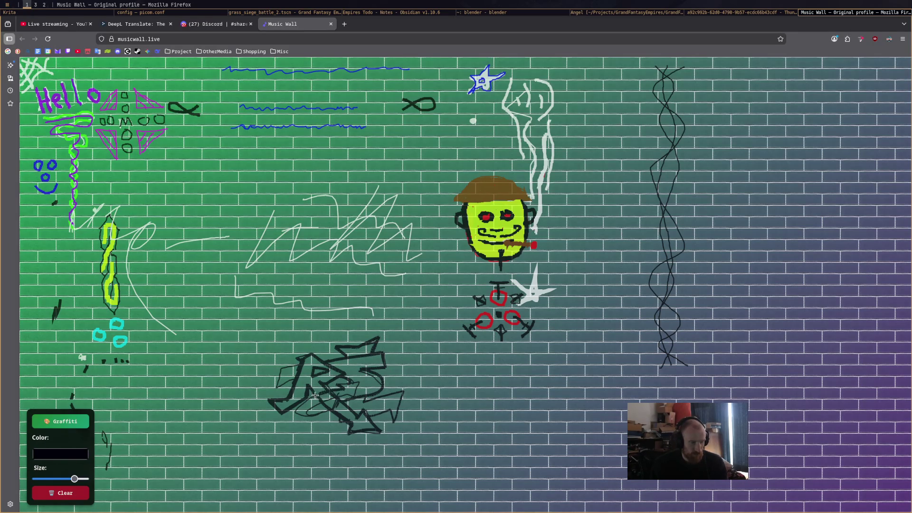
mouse_move(306, 420)
left_mouse_down()
mouse_move(337, 413)
mouse_move(327, 407)
mouse_move(311, 414)
mouse_move(329, 420)
mouse_move(357, 382)
mouse_move(348, 393)
left_mouse_up()
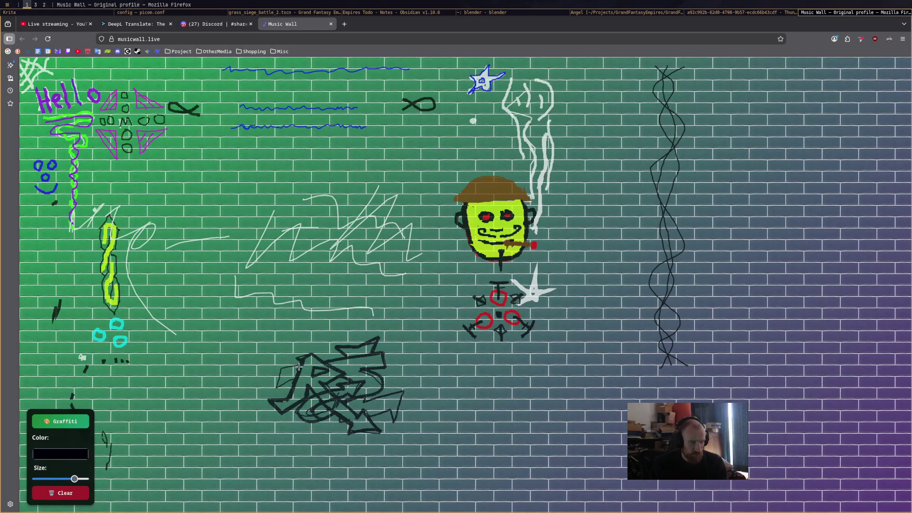
mouse_move(288, 370)
left_mouse_down()
mouse_move(277, 375)
mouse_move(276, 394)
mouse_move(294, 381)
left_mouse_up()
mouse_move(359, 406)
left_mouse_down()
mouse_move(404, 390)
mouse_move(392, 422)
mouse_move(369, 416)
left_mouse_up()
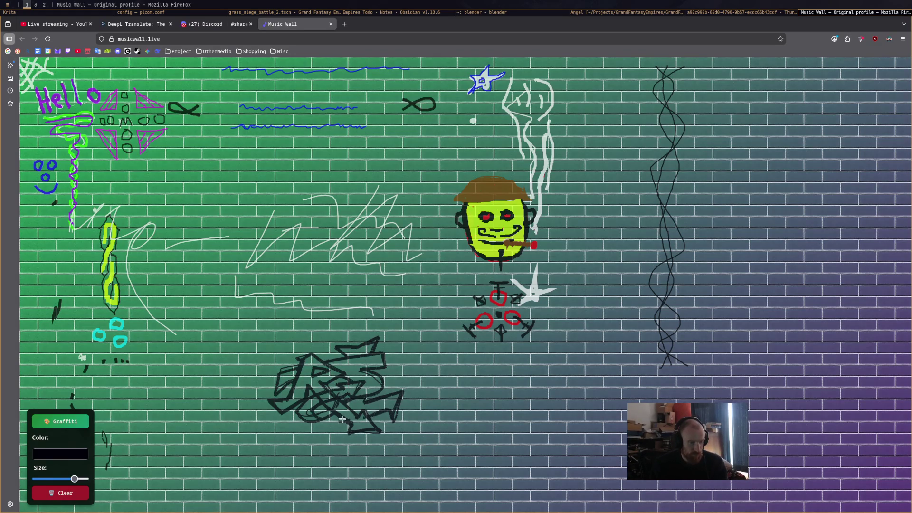
Switch the paint colour to red
left_click(71, 453)
left_click(457, 244)
left_click(524, 316)
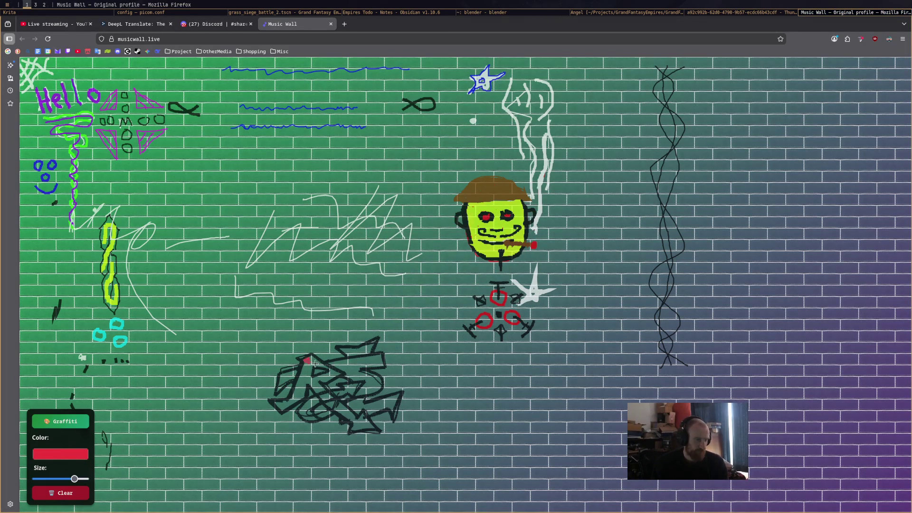
Paint a bold red R with an arrow-shaped leg over the black outlines
mouse_move(319, 366)
left_mouse_down()
mouse_move(329, 369)
mouse_move(315, 380)
mouse_move(332, 374)
left_mouse_up()
mouse_move(314, 384)
left_mouse_down()
mouse_move(322, 388)
mouse_move(306, 378)
mouse_move(311, 359)
left_mouse_up()
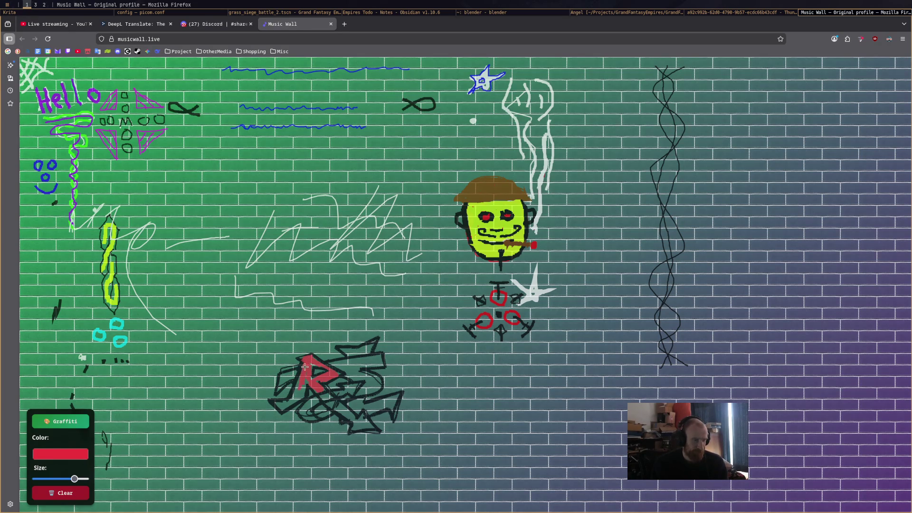
mouse_move(291, 403)
left_mouse_down()
mouse_move(281, 411)
mouse_move(275, 402)
left_mouse_up()
mouse_move(287, 375)
left_mouse_down()
mouse_move(278, 389)
mouse_move(291, 378)
left_mouse_up()
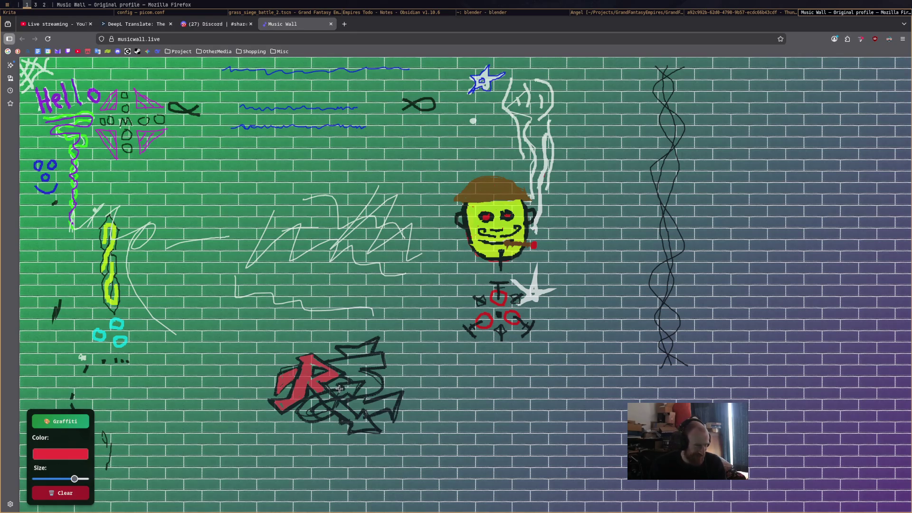
mouse_move(341, 407)
left_mouse_down()
mouse_move(372, 428)
mouse_move(364, 420)
left_mouse_up()
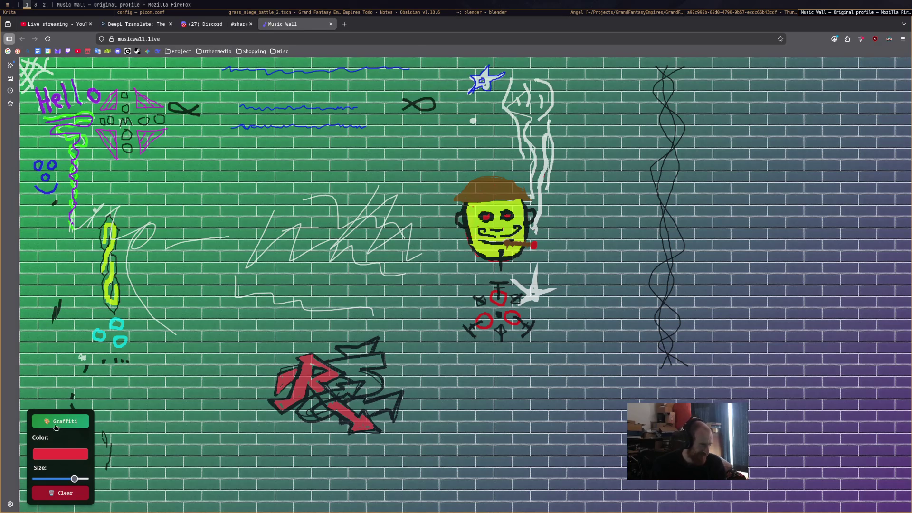
left_click(60, 454)
Paint a blue S beside the red R and a paler light-blue swirl across the graffiti
left_click(381, 242)
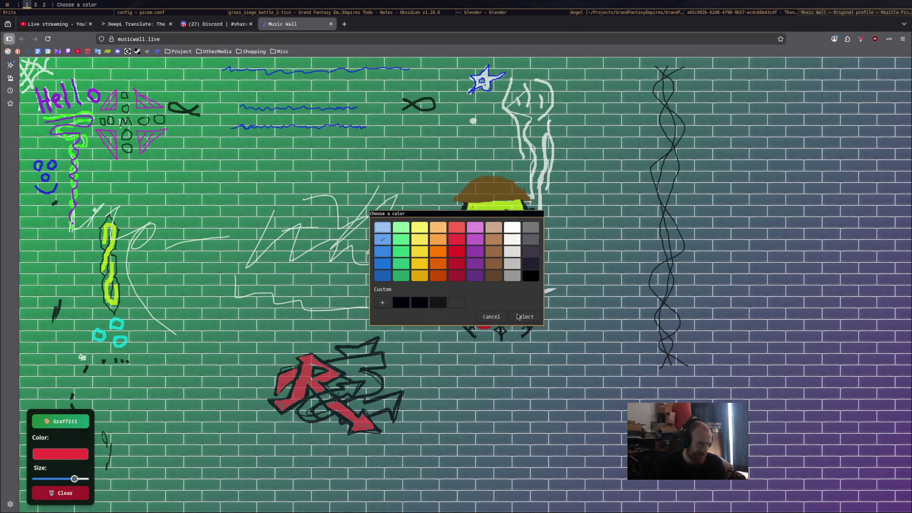
key("Return")
mouse_move(293, 370)
left_mouse_down()
mouse_move(276, 391)
mouse_move(285, 376)
mouse_move(381, 356)
mouse_move(355, 369)
mouse_move(380, 387)
mouse_move(360, 393)
mouse_move(368, 383)
mouse_move(340, 368)
mouse_move(376, 356)
left_mouse_up()
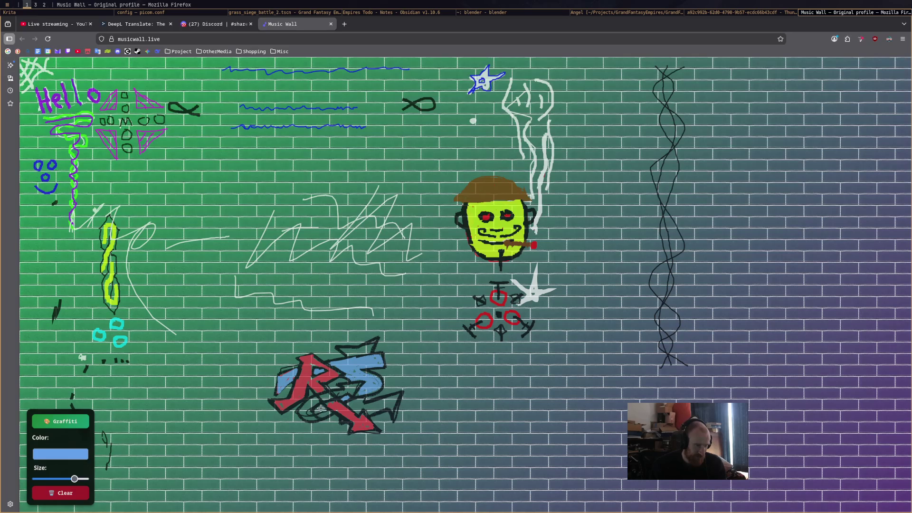
left_click_drag(317, 411, 322, 412)
left_click(66, 454)
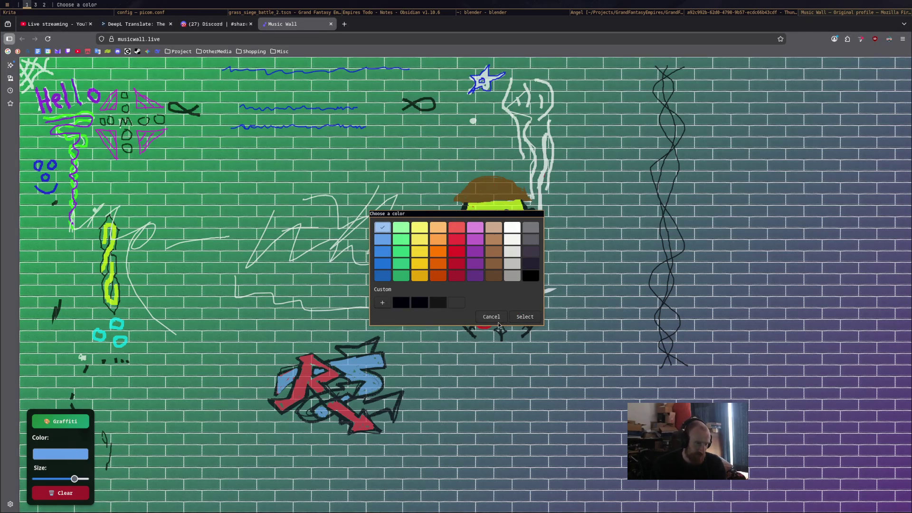
left_click(525, 316)
mouse_move(329, 396)
left_mouse_down()
mouse_move(357, 383)
mouse_move(319, 399)
mouse_move(306, 414)
mouse_move(316, 417)
mouse_move(302, 410)
left_mouse_up()
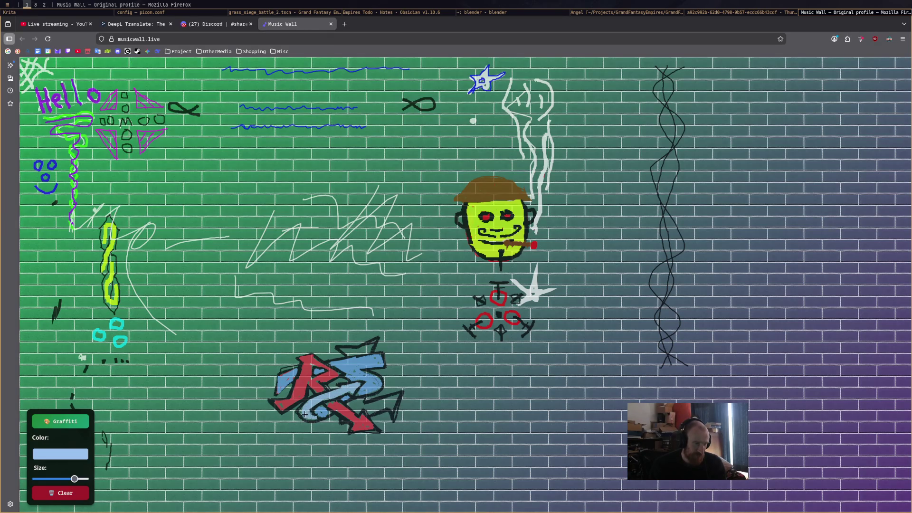
Add a light-blue line and a short yellow highlight along the graffiti's top edge
left_click(58, 454)
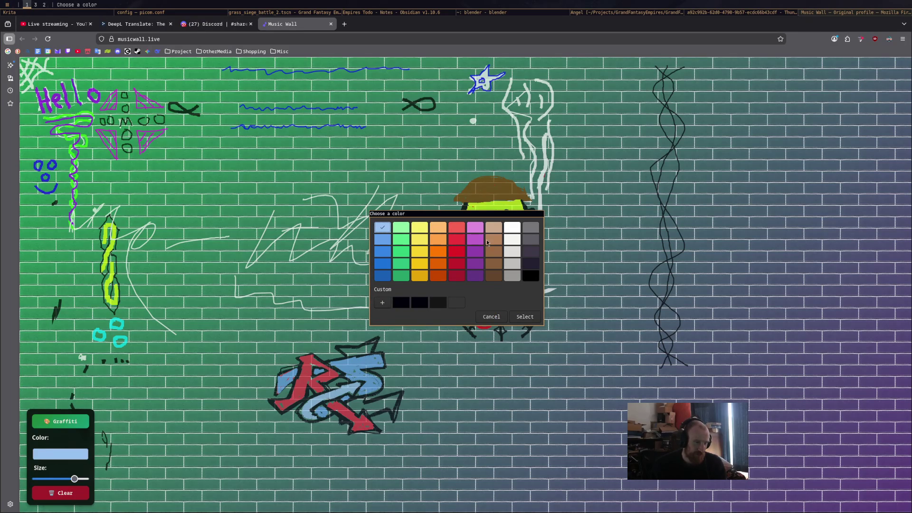
left_click(490, 317)
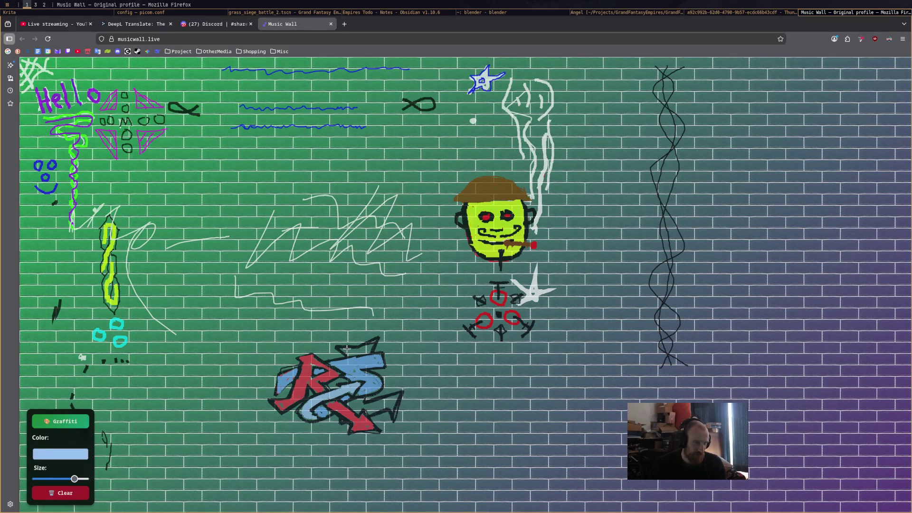
left_click_drag(344, 350, 355, 352)
left_click(68, 458)
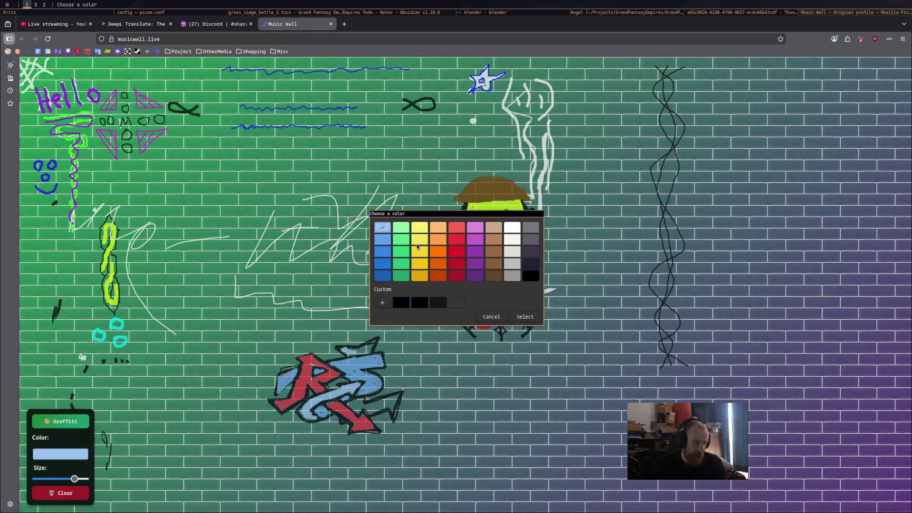
left_click(420, 240)
left_click(524, 317)
left_click_drag(358, 352, 343, 349)
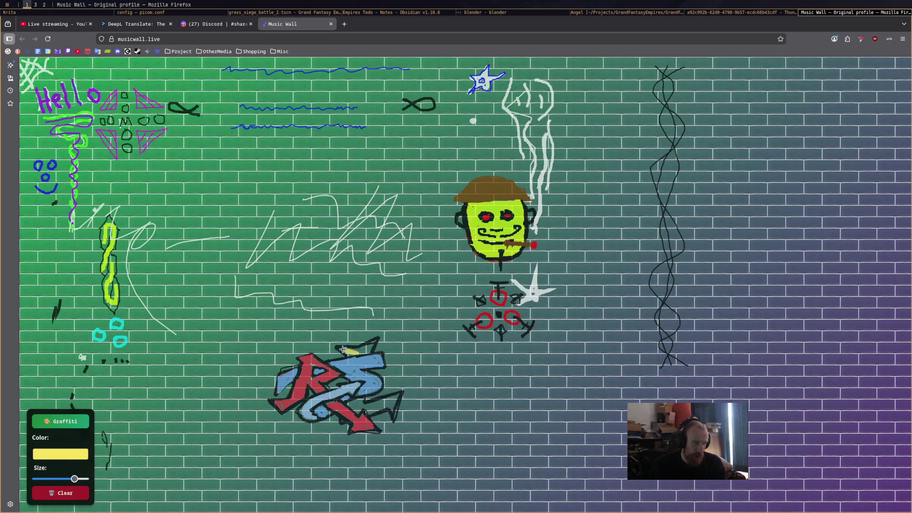
Paint purple along the top of the S and a jagged purple arrow on the right
left_click(66, 457)
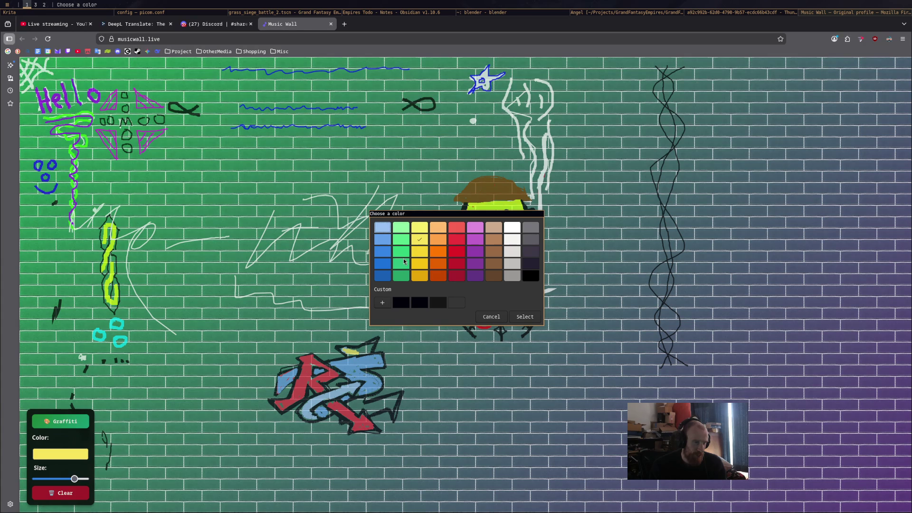
left_click(474, 251)
left_click(522, 317)
left_click_drag(342, 349, 377, 342)
mouse_move(348, 408)
left_mouse_down()
mouse_move(399, 397)
mouse_move(390, 413)
mouse_move(377, 407)
mouse_move(392, 402)
left_mouse_up()
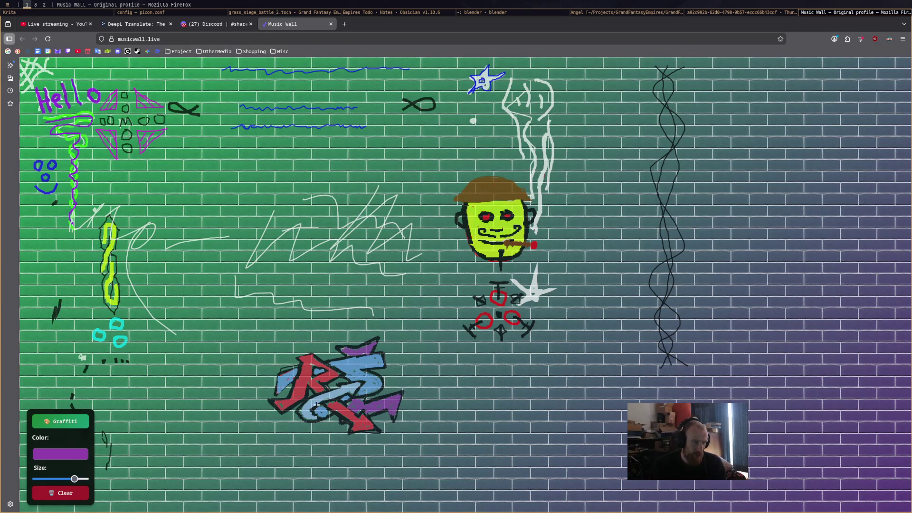
left_click(60, 453)
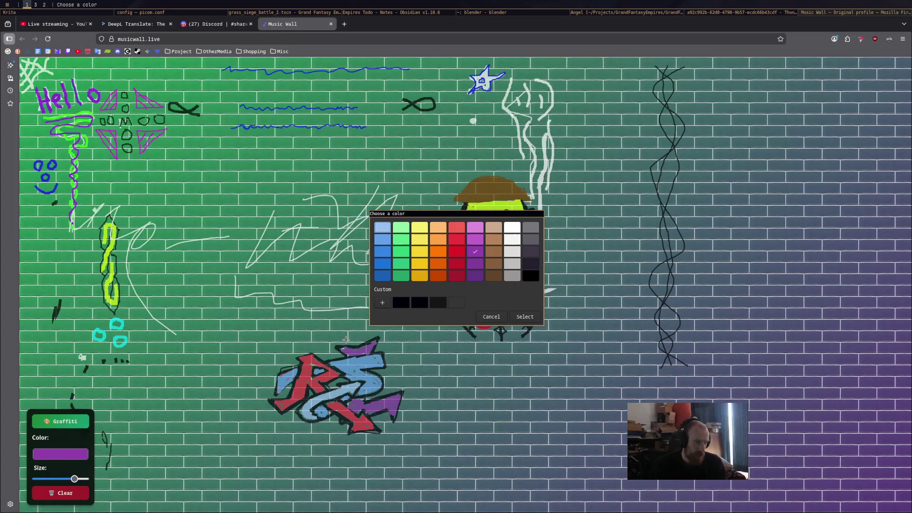
Switch the paint colour back to black
left_click(491, 317)
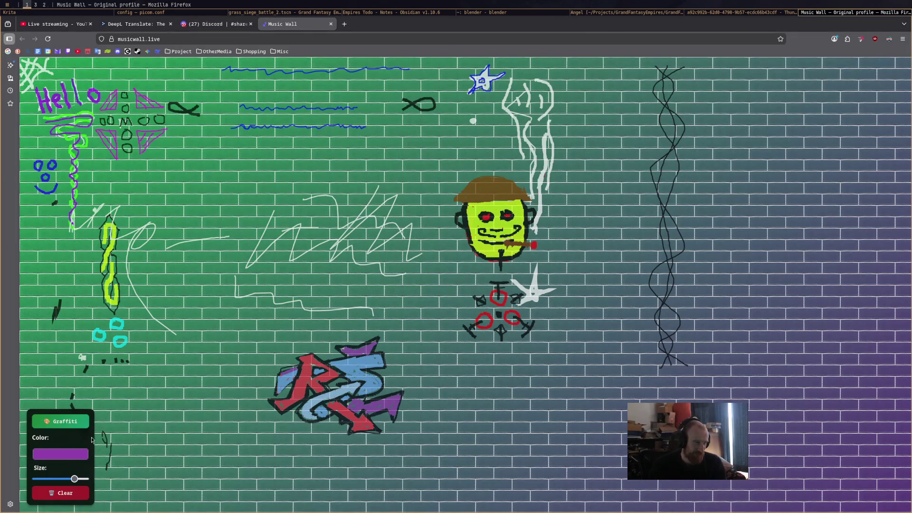
left_click(75, 456)
left_click(491, 316)
left_click(54, 457)
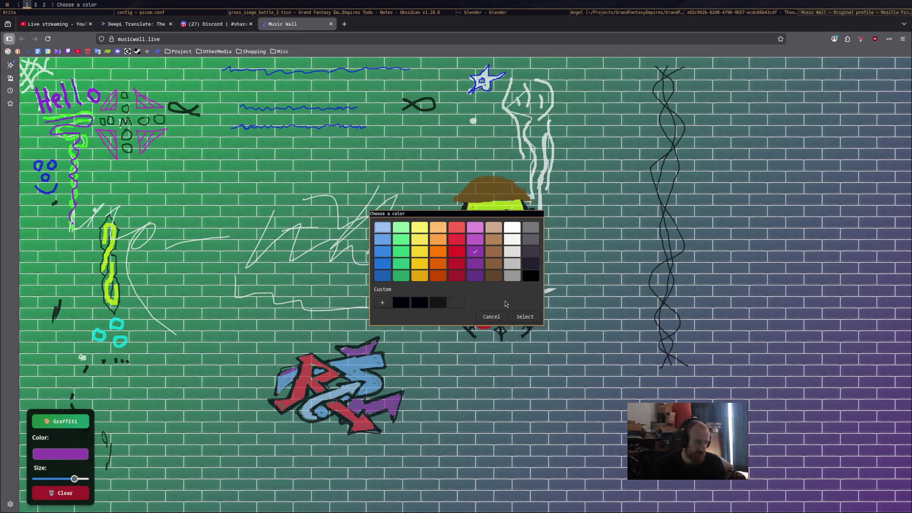
left_click(524, 316)
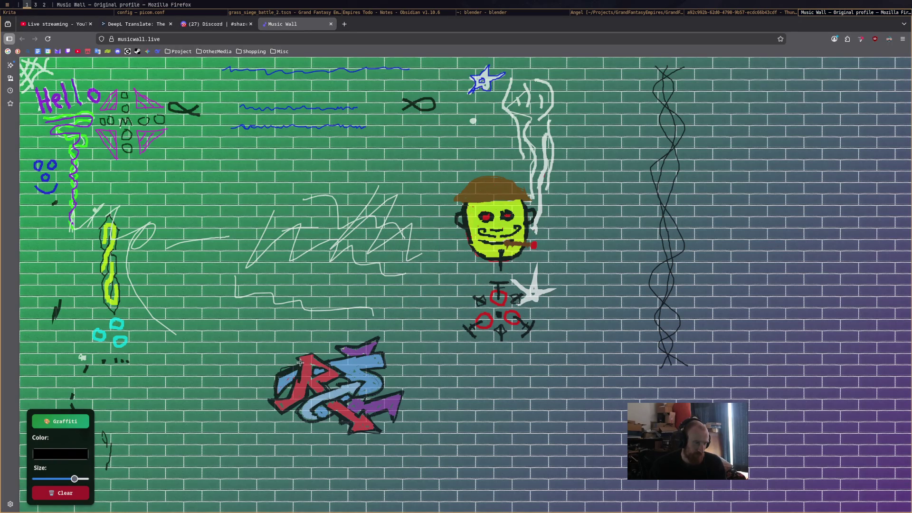
Draw a black line across the red R and outline both purple arrow tips
left_click_drag(299, 355, 329, 364)
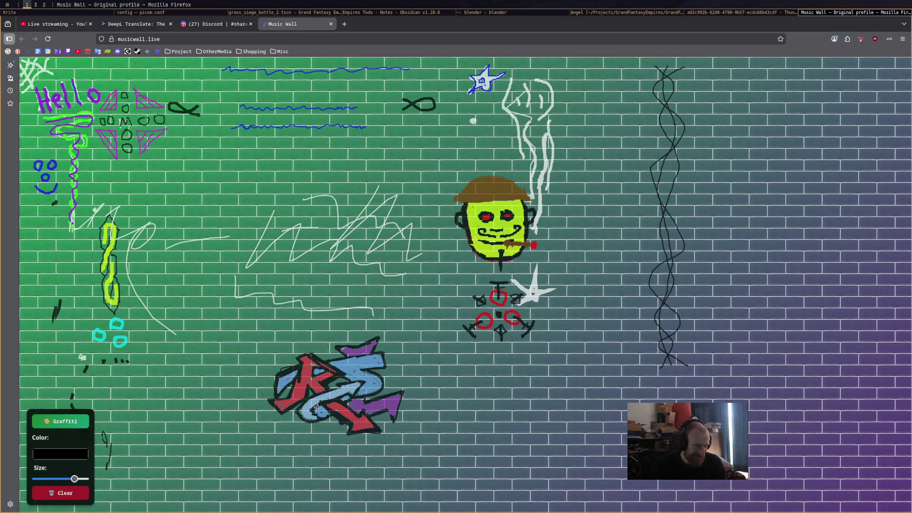
mouse_move(338, 352)
left_mouse_down()
mouse_move(379, 336)
mouse_move(373, 351)
mouse_move(385, 351)
mouse_move(388, 371)
mouse_move(380, 368)
left_mouse_up()
mouse_move(382, 403)
left_mouse_down()
mouse_move(363, 403)
mouse_move(403, 392)
mouse_move(392, 419)
mouse_move(382, 411)
left_mouse_up()
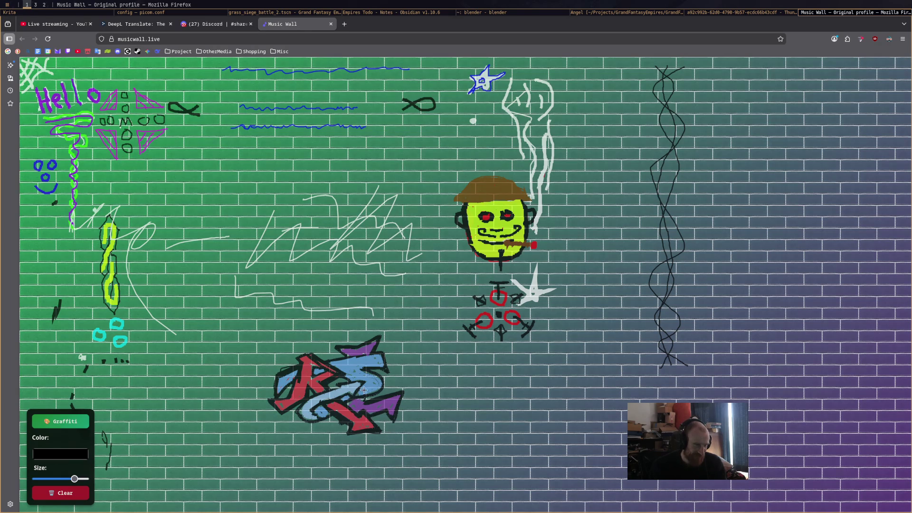
Switch the paint to red, dismiss the accidental Save Page prompt, and turn graffiti mode off
left_click(76, 454)
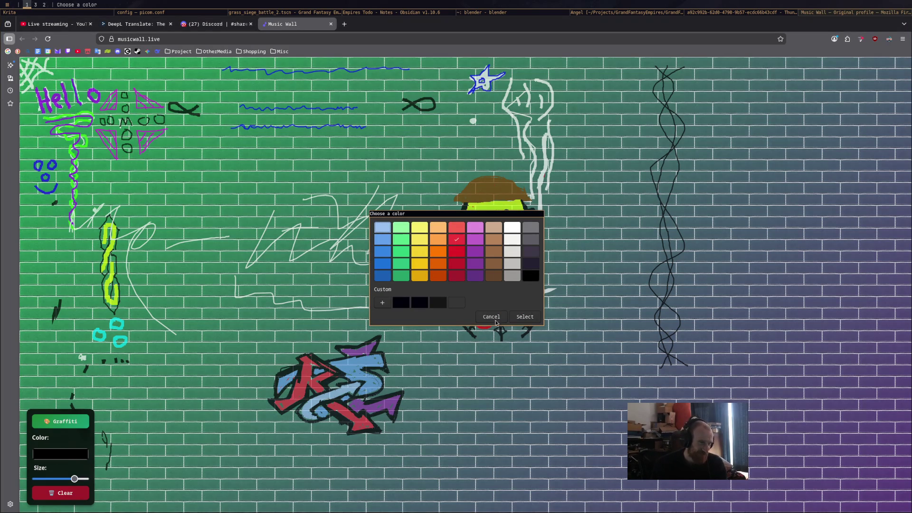
left_click(525, 316)
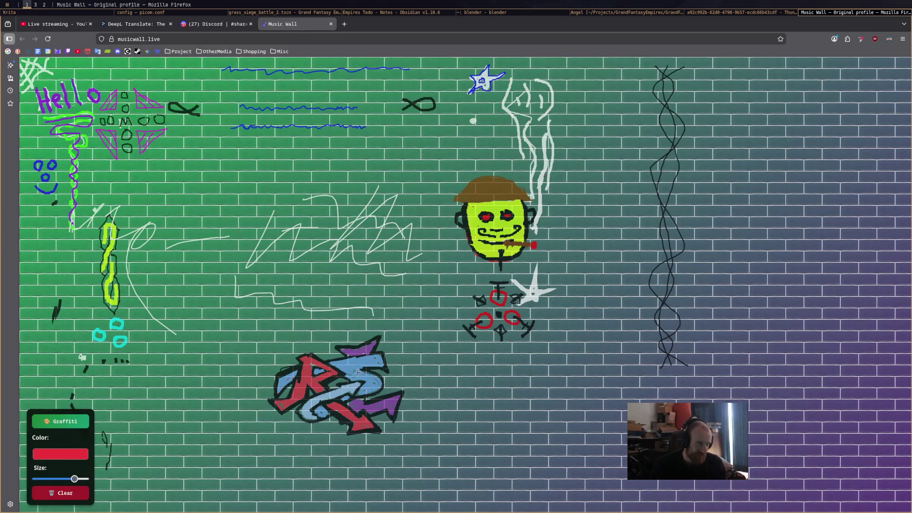
key("ctrl+s")
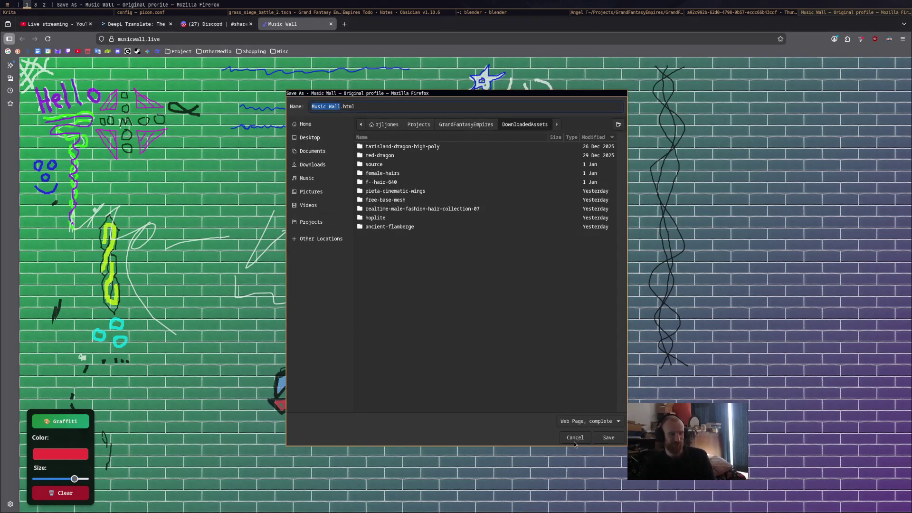
left_click(575, 437)
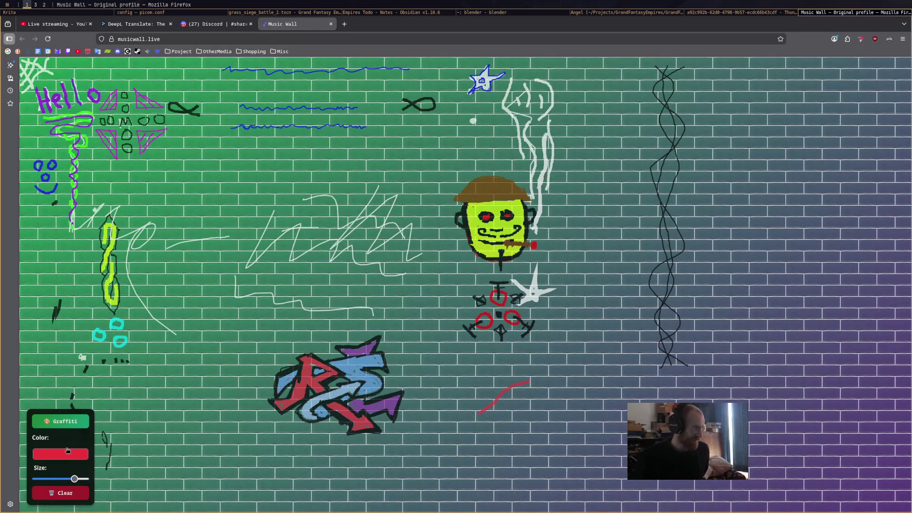
left_click(74, 422)
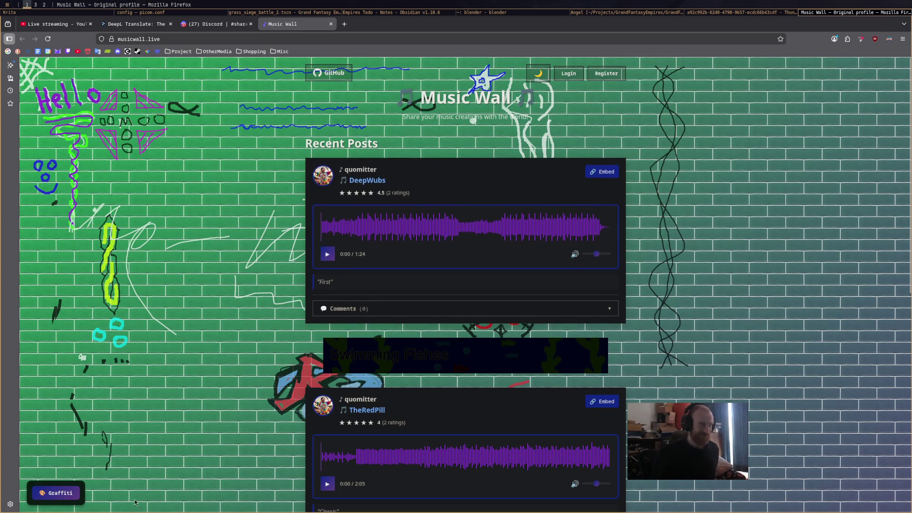
Toggle graffiti mode on and off, scroll the recent posts, and select the musicwall.live address
left_click(43, 492)
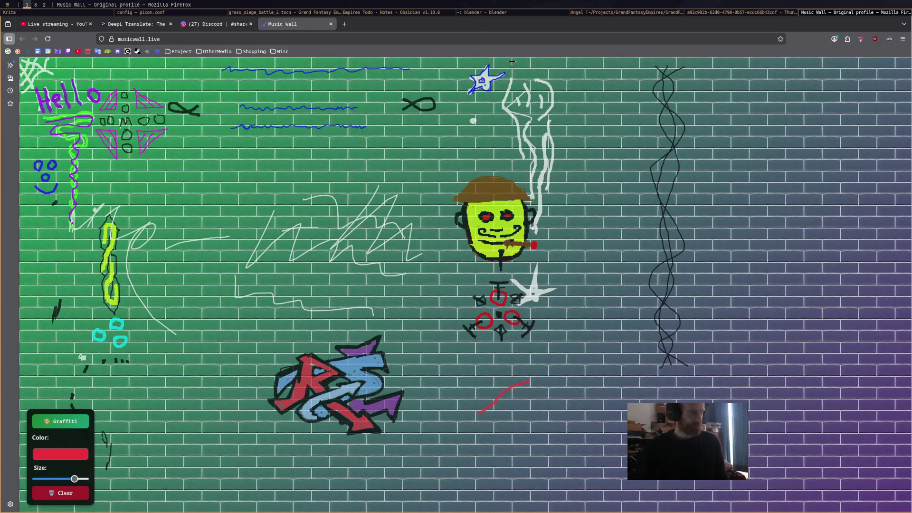
left_click(67, 418)
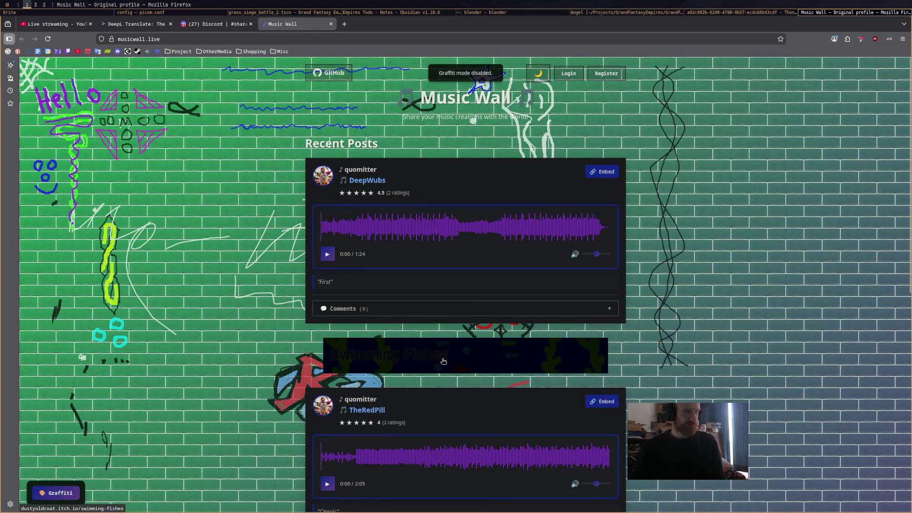
scroll(451, 342, "down", 5)
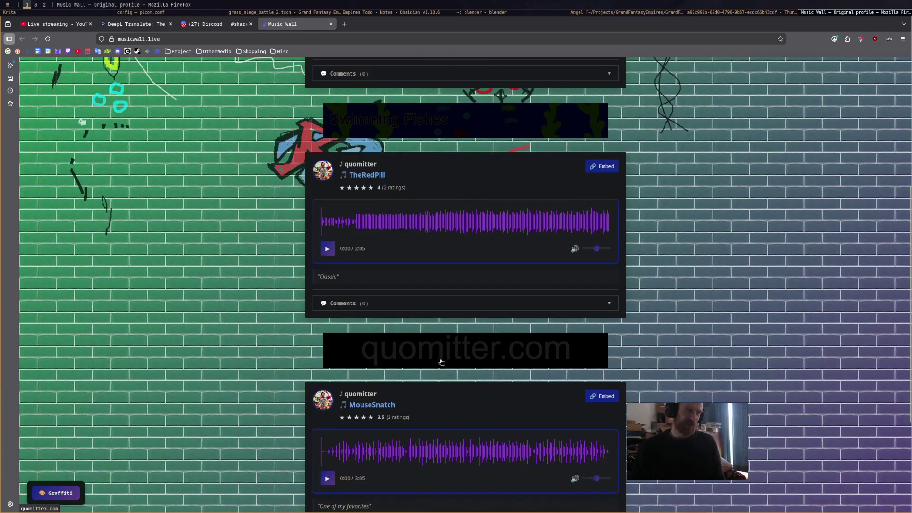
scroll(468, 428, "down", 3)
scroll(469, 428, "up", 10)
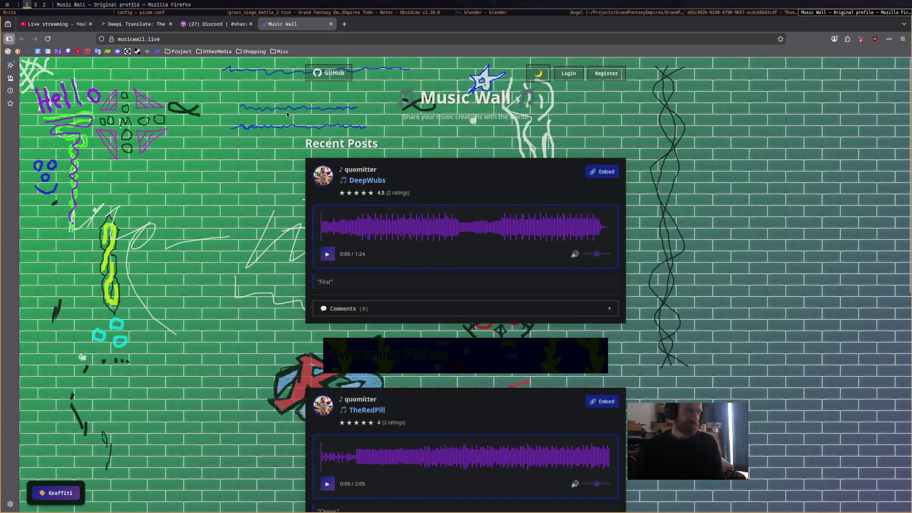
left_click(318, 38)
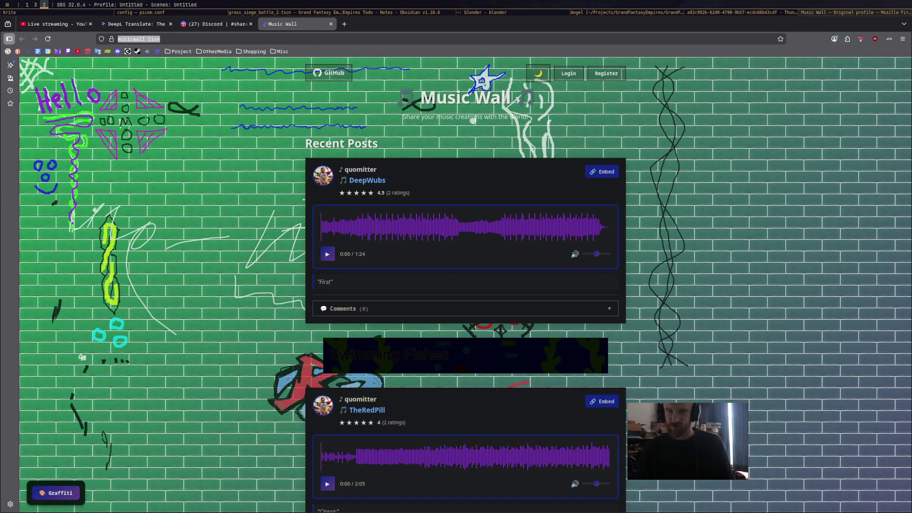
left_click(27, 4)
left_click(806, 493)
type("https://musicwall.live/")
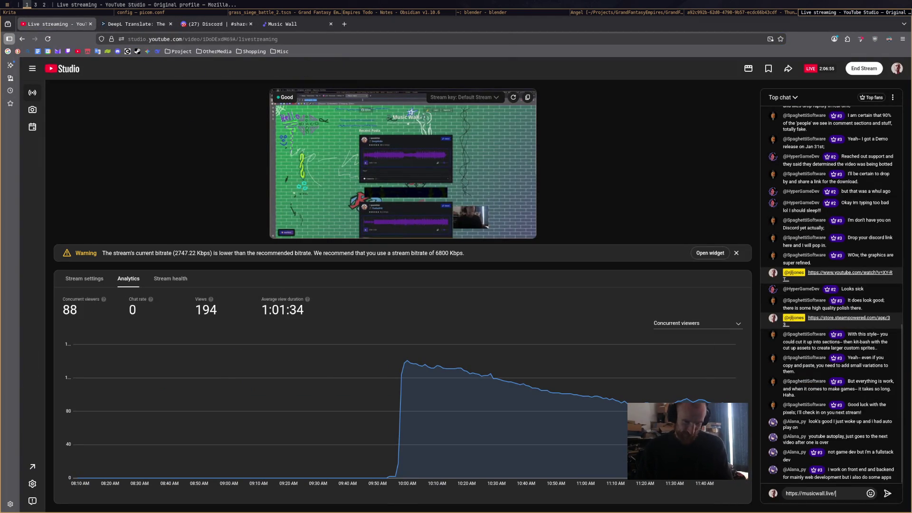
key("Return")
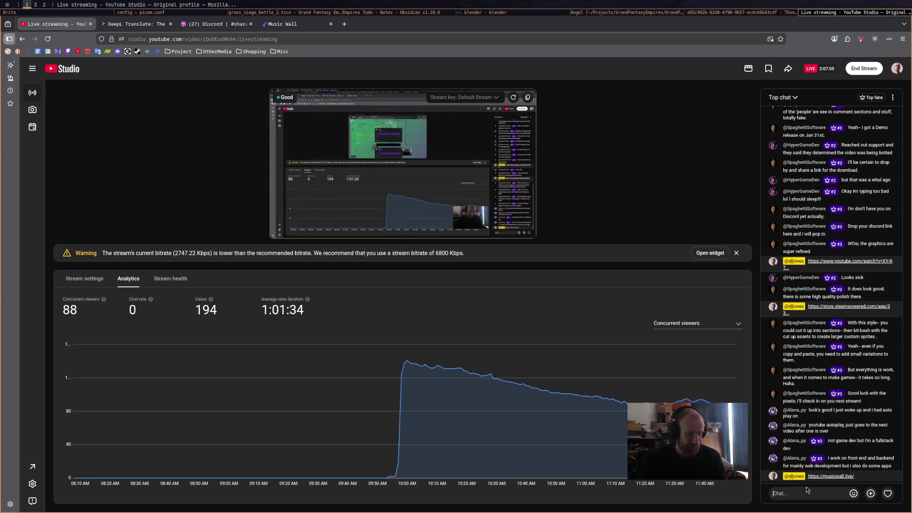
key("super+2")
key("super+Up")
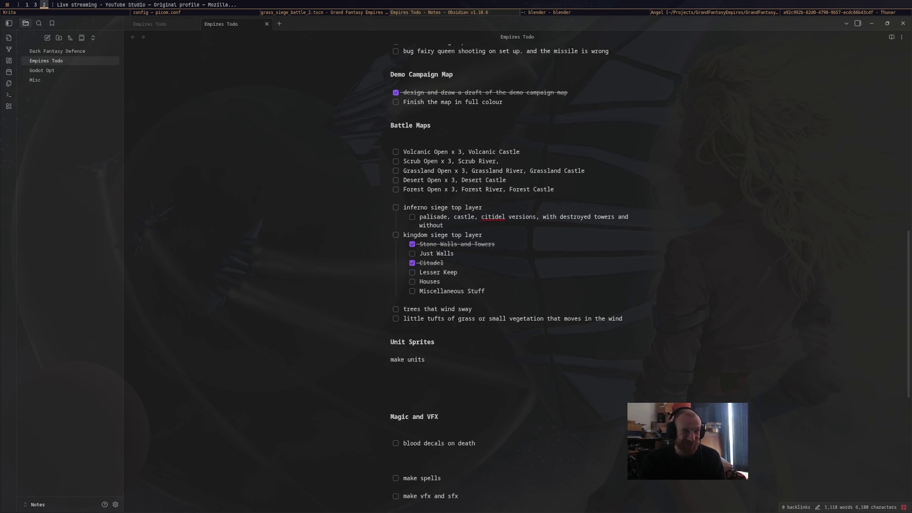
Toggle between the Blender terminal, the Angel model window and the file manager
left_click(639, 16)
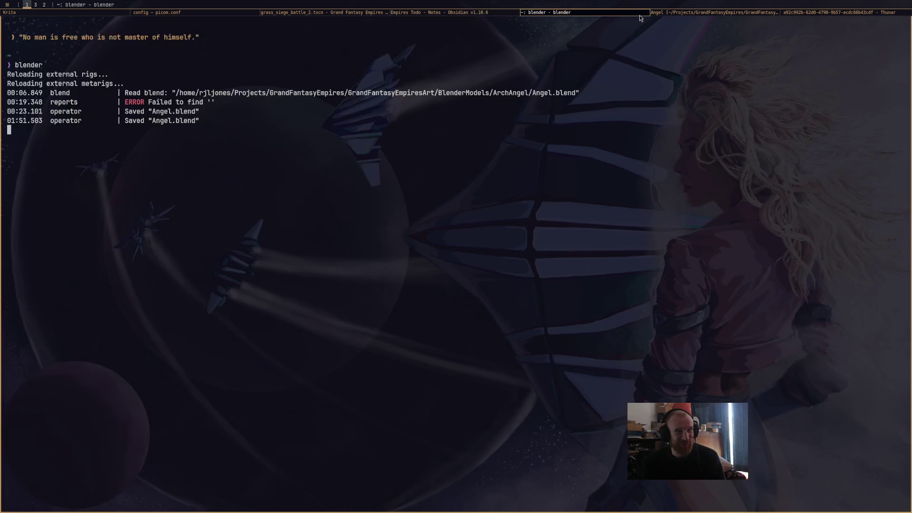
left_click(683, 15)
left_click(632, 15)
left_click(658, 15)
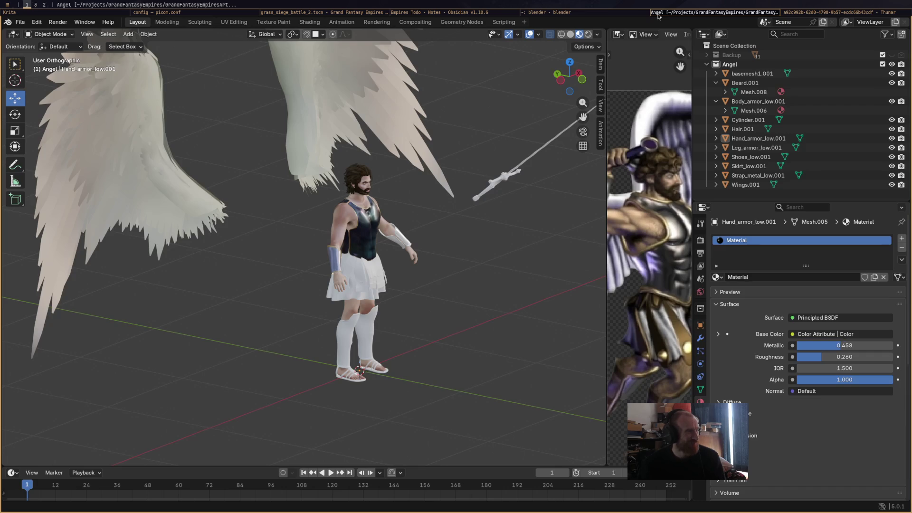
left_click(608, 14)
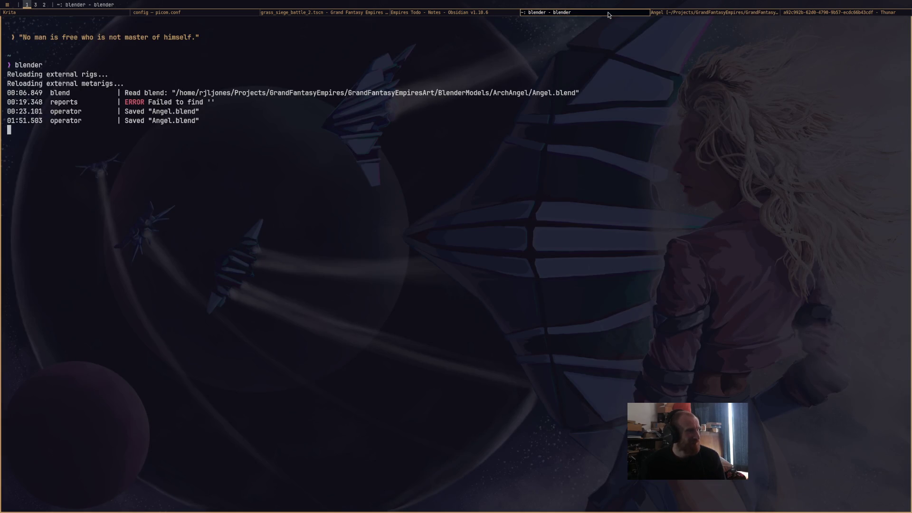
left_click(665, 16)
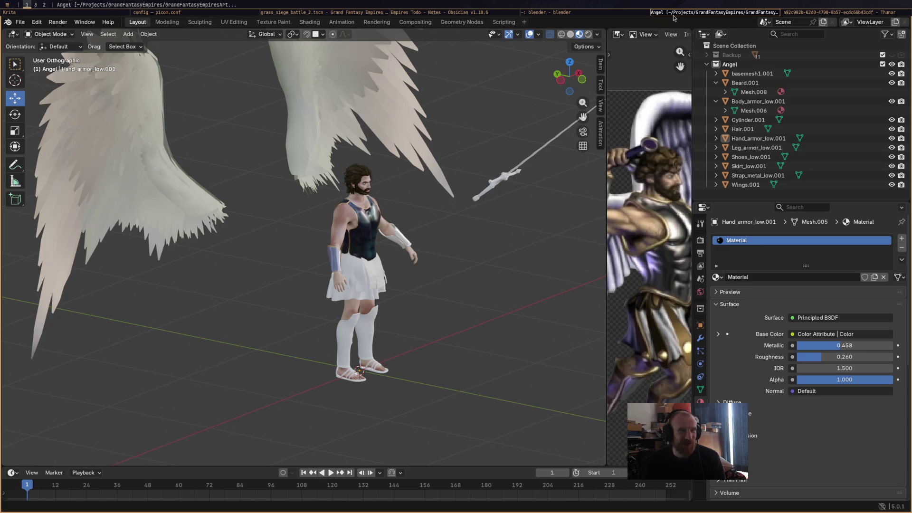
left_click(794, 14)
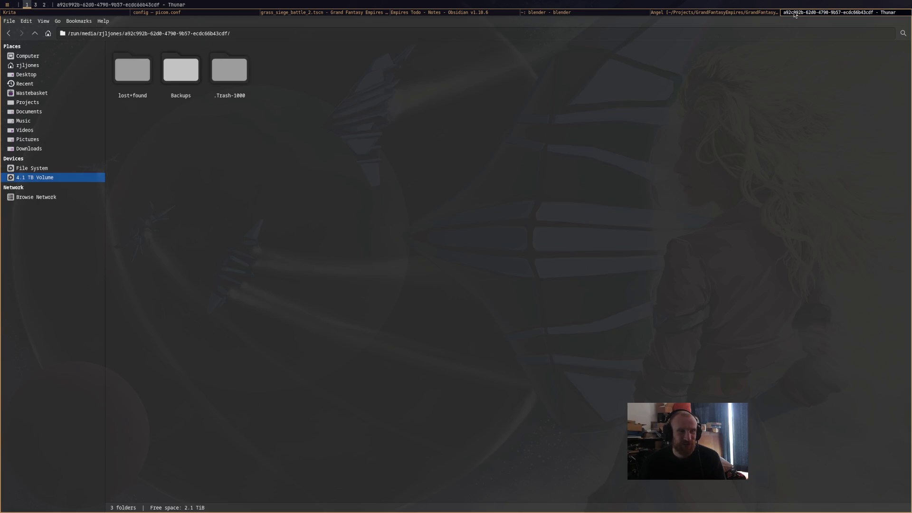
left_click(688, 14)
Cycle through Godot, the picom.conf editor, Krita and Obsidian, ending on Blender's Angel view
left_click(330, 16)
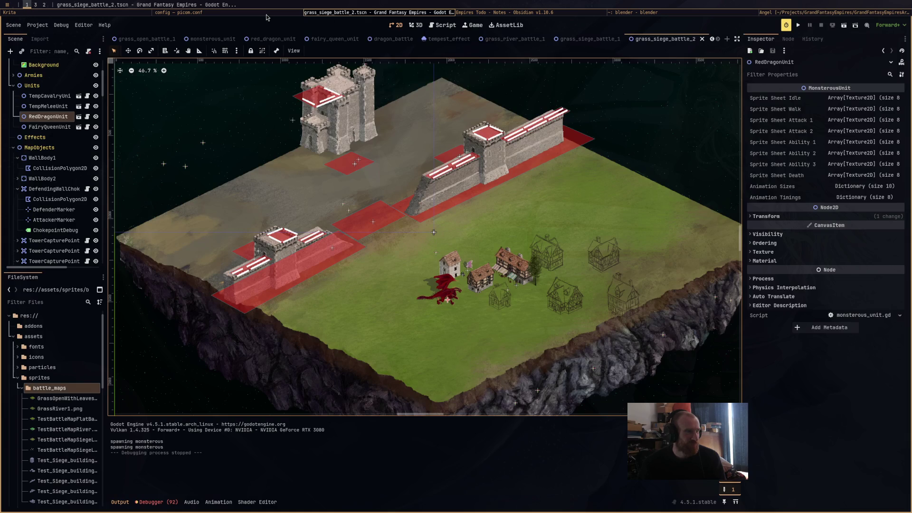
left_click(267, 16)
left_click(129, 14)
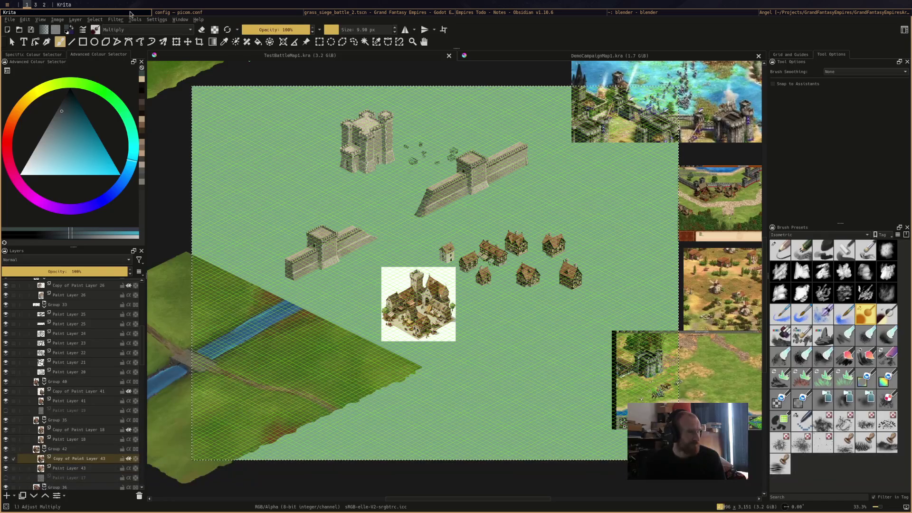
left_click(343, 14)
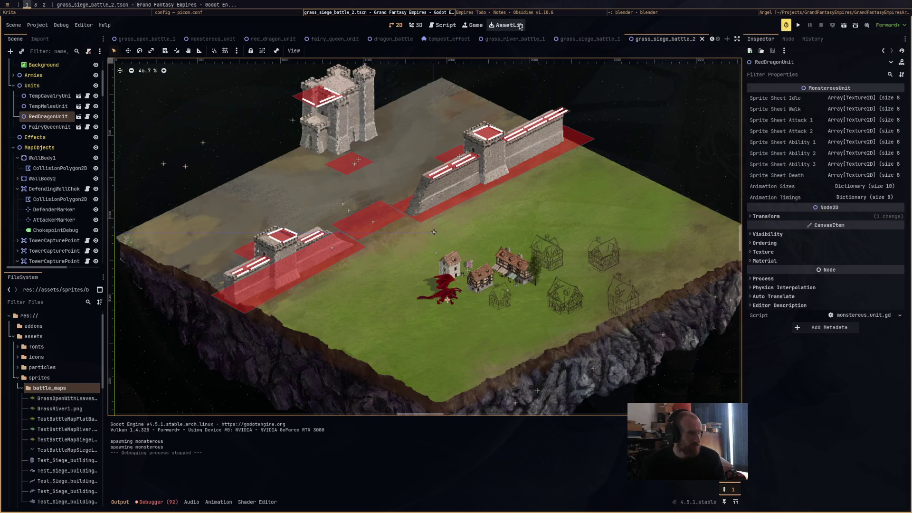
left_click(532, 15)
left_click(666, 16)
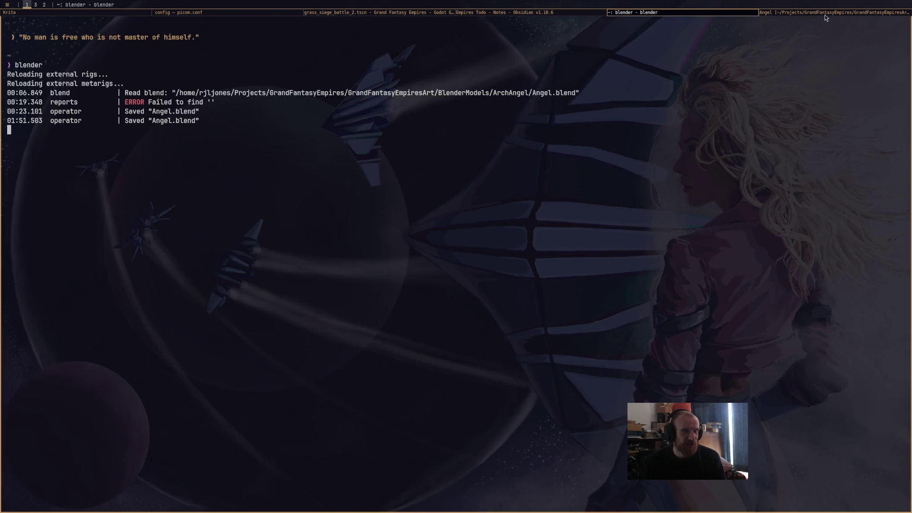
left_click(826, 14)
mouse_move(463, 180)
middle_mouse_down()
mouse_move(426, 185)
mouse_move(459, 170)
mouse_move(416, 215)
mouse_move(401, 189)
mouse_move(366, 178)
mouse_move(432, 198)
mouse_move(444, 188)
mouse_move(407, 196)
middle_mouse_up()
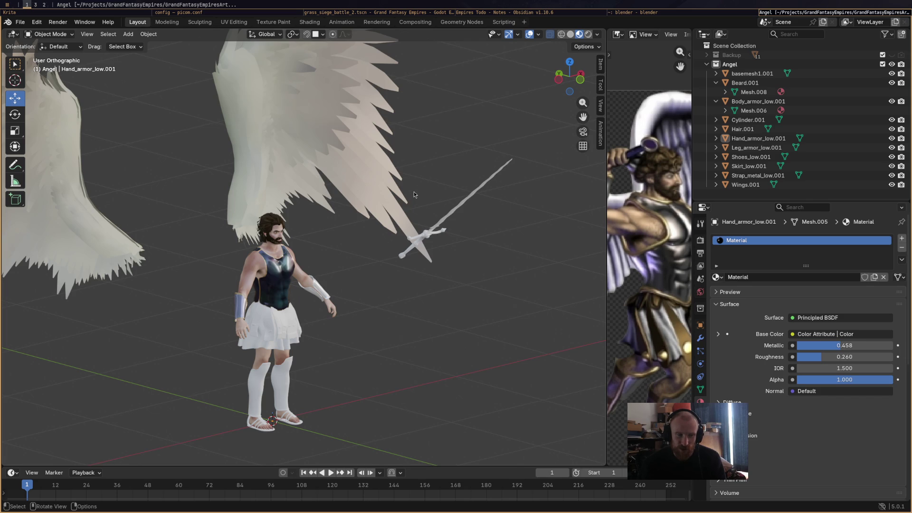
Inspect the angel and sword from several angles, select Body_armor_low.001, and save Angel.blend
mouse_move(414, 194)
middle_mouse_down()
mouse_move(391, 138)
mouse_move(429, 242)
mouse_move(457, 252)
mouse_move(451, 257)
mouse_move(379, 200)
middle_mouse_up()
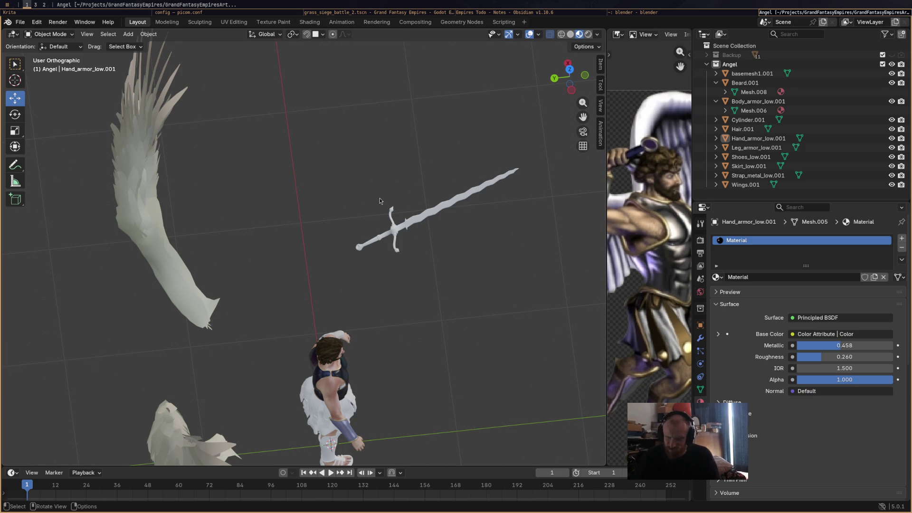
mouse_move(451, 185)
middle_mouse_down()
mouse_move(454, 140)
mouse_move(448, 246)
mouse_move(445, 193)
mouse_move(429, 167)
mouse_move(421, 110)
mouse_move(438, 213)
mouse_move(387, 172)
mouse_move(434, 223)
mouse_move(399, 170)
mouse_move(417, 194)
mouse_move(520, 198)
mouse_move(466, 195)
middle_mouse_up()
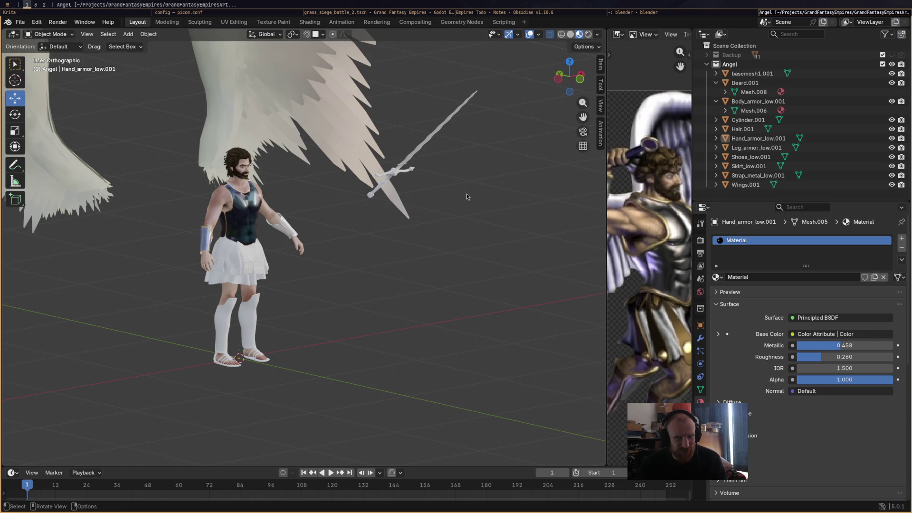
mouse_move(466, 197)
middle_mouse_down()
mouse_move(462, 224)
mouse_move(461, 200)
mouse_move(523, 176)
mouse_move(554, 231)
mouse_move(573, 232)
mouse_move(355, 139)
mouse_move(419, 205)
mouse_move(378, 204)
mouse_move(397, 185)
mouse_move(377, 181)
middle_mouse_up()
scroll(378, 205, "up", 5)
left_click(373, 184)
key("ctrl+s")
key("super+2")
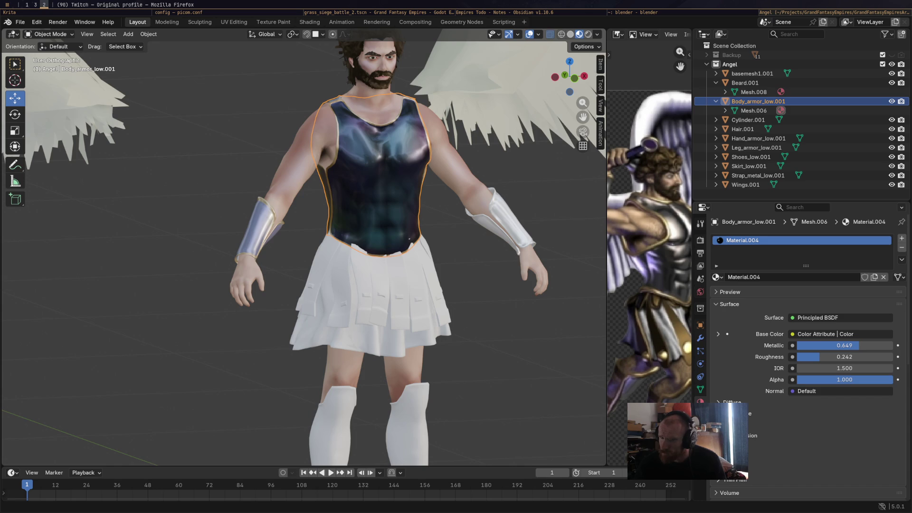
key("super+1")
mouse_move(564, 258)
middle_mouse_down()
mouse_move(523, 275)
mouse_move(531, 286)
mouse_move(519, 300)
middle_mouse_up()
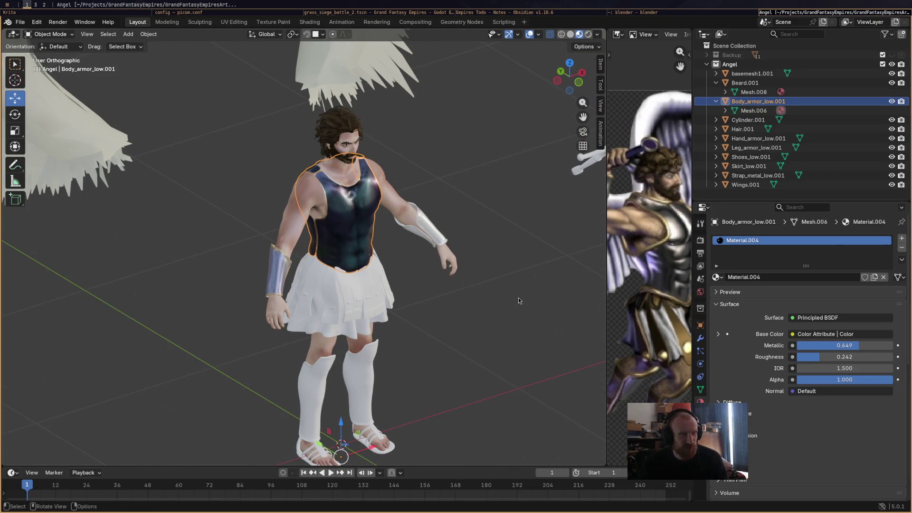
key("shift")
mouse_move(517, 298)
middle_mouse_down("shift")
mouse_move(463, 266)
mouse_move(467, 277)
middle_mouse_up("shift")
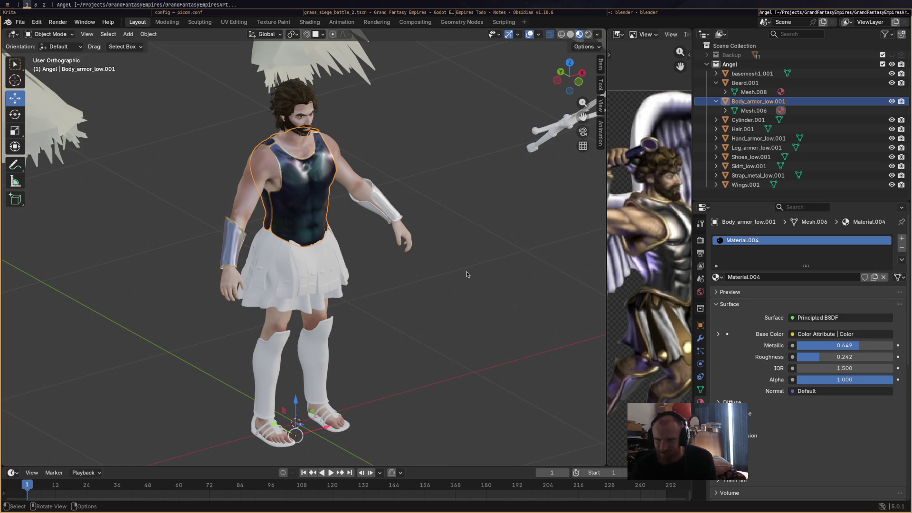
mouse_move(452, 158)
middle_mouse_down()
mouse_move(464, 177)
mouse_move(485, 176)
mouse_move(467, 195)
mouse_move(441, 201)
mouse_move(396, 182)
mouse_move(448, 147)
middle_mouse_up()
scroll(402, 178, "down", 3)
Select the wings, body mesh and chest armor in turn, then the Hand_armor_low.001 forearm bracers
left_click(447, 150)
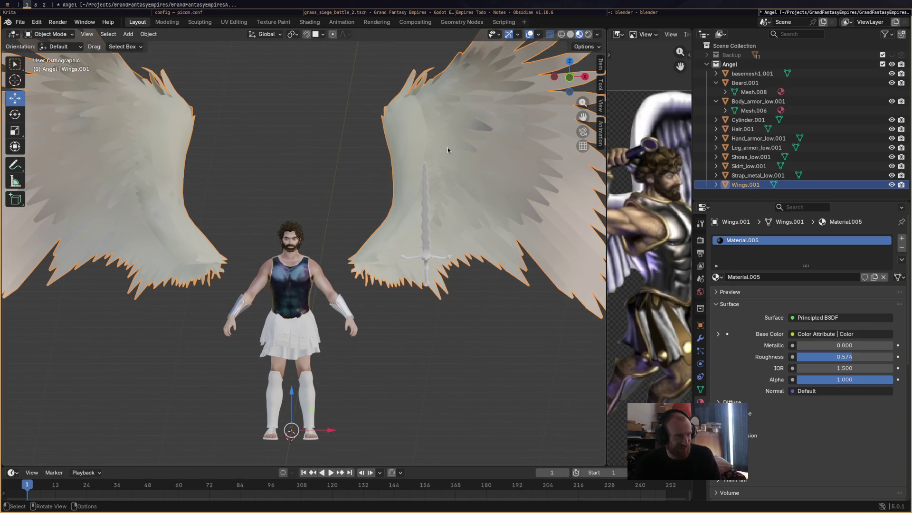
left_click(324, 288)
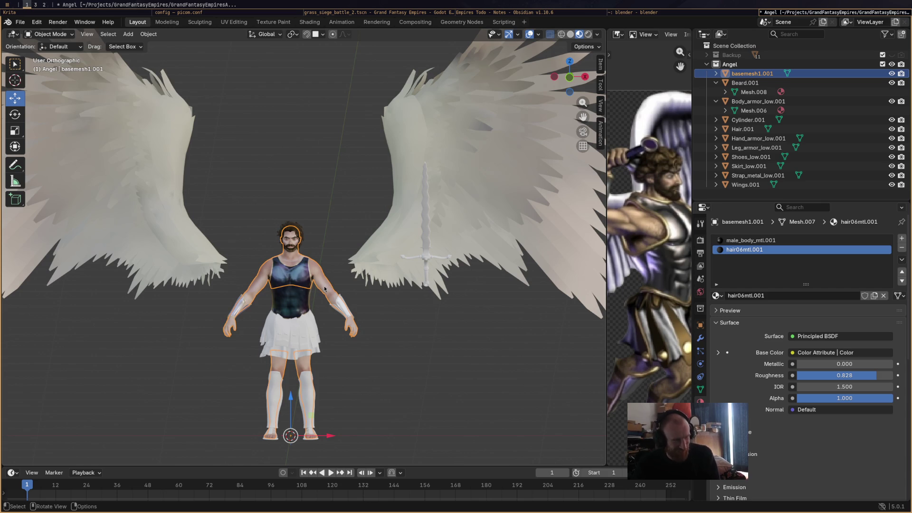
left_click(288, 311)
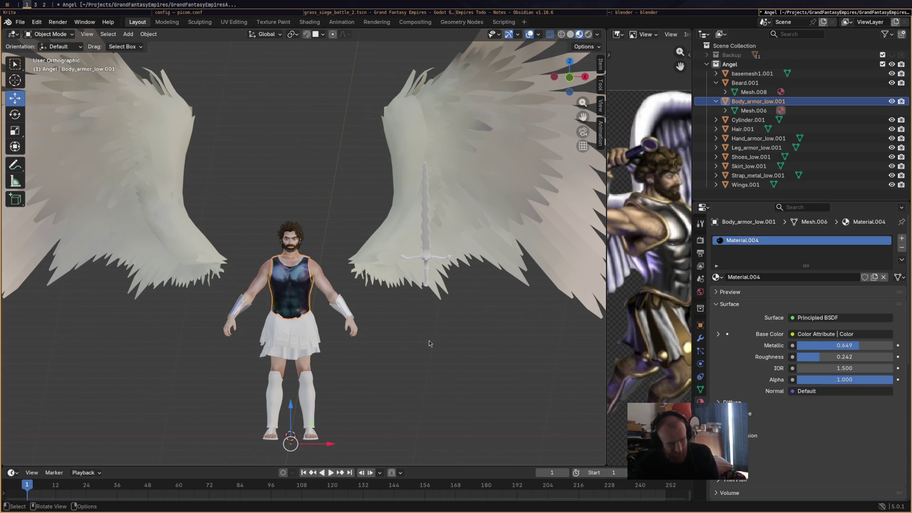
middle_click_drag(422, 346, 503, 249, "shift")
scroll(409, 245, "up", 6)
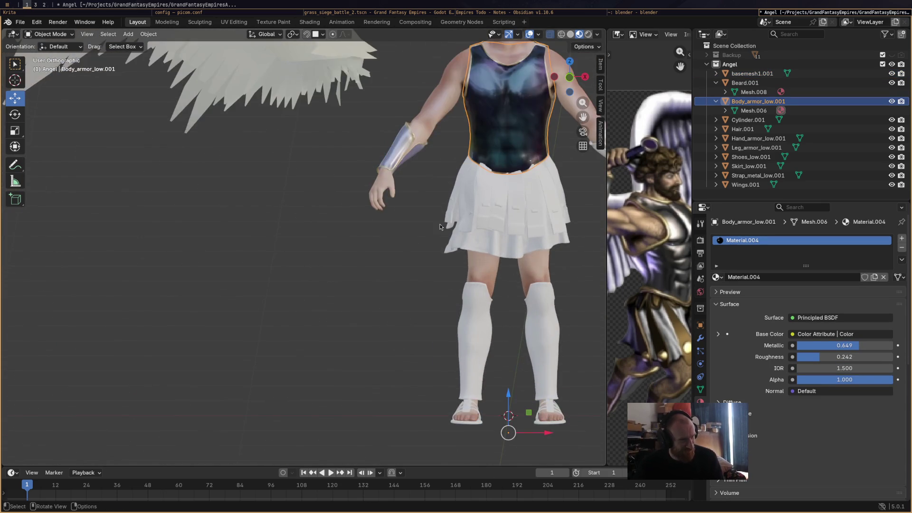
middle_click_drag(409, 245, 499, 249)
left_click(425, 167)
middle_click_drag(480, 195, 332, 228, "shift")
left_click(50, 34)
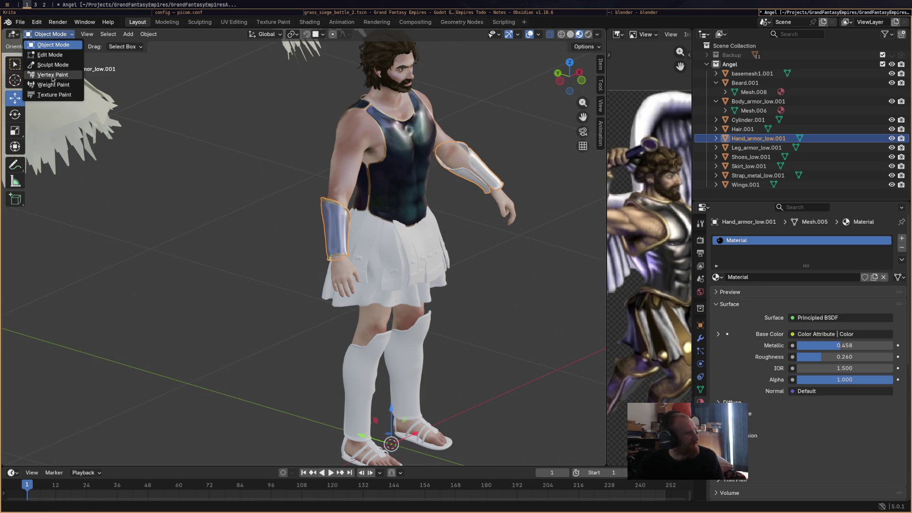
Put the bracers into Vertex Paint mode and frame both arms
left_click(45, 74)
middle_click_drag(297, 190, 340, 219)
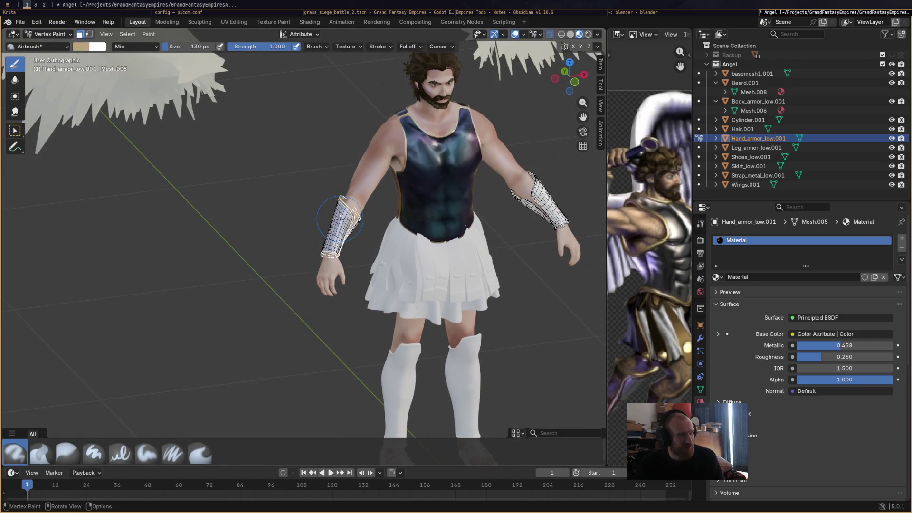
scroll(339, 219, "up", 5)
scroll(340, 218, "down", 4)
mouse_move(466, 239)
middle_mouse_down("shift")
mouse_move(209, 239)
mouse_move(199, 209)
middle_mouse_up("shift")
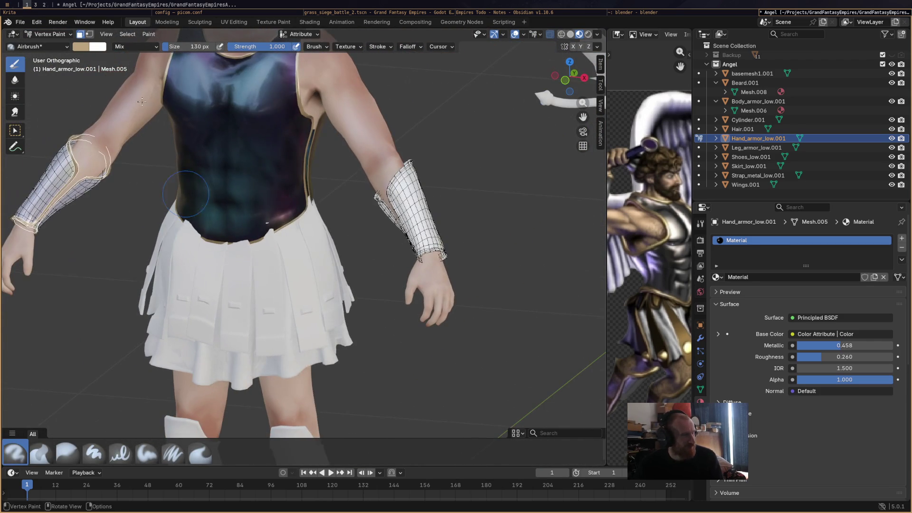
In Edit Mode, mirror the bracer trim selection across X onto both arms
left_click(128, 35)
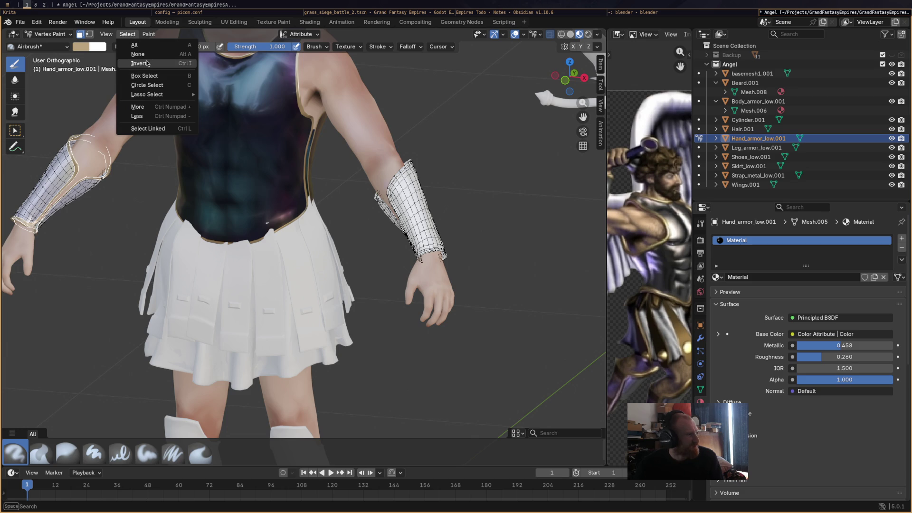
left_click(48, 34)
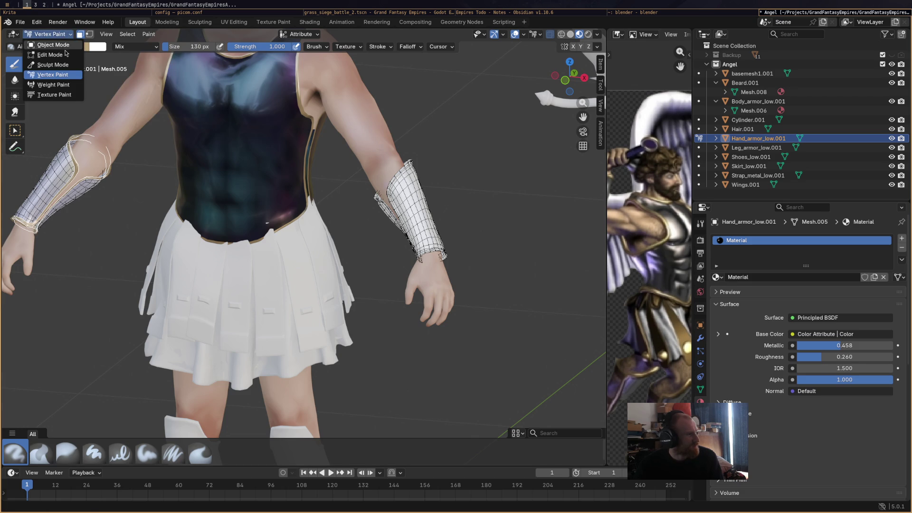
left_click(48, 55)
left_click(132, 35)
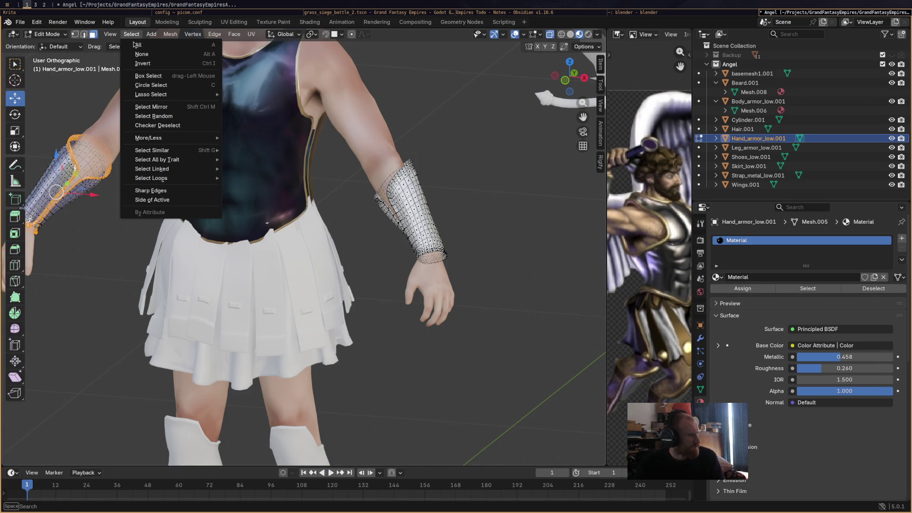
mouse_move(152, 153)
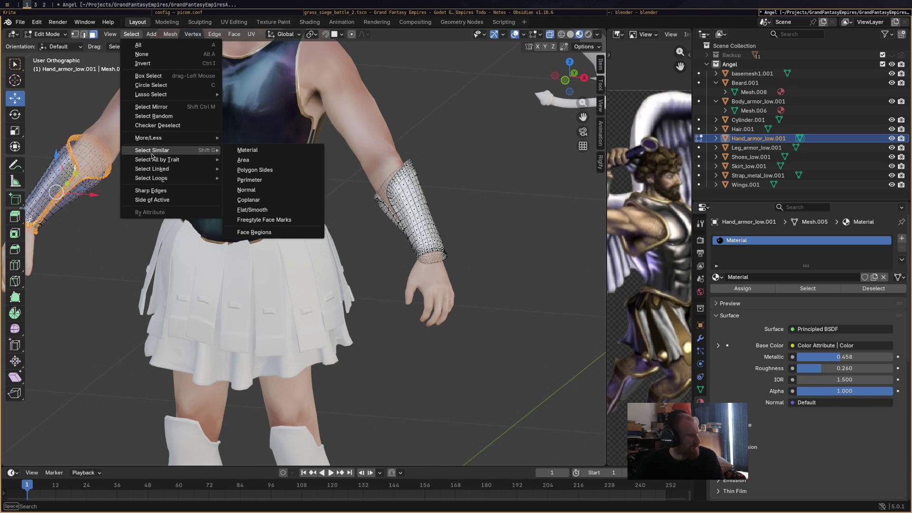
left_click(152, 107)
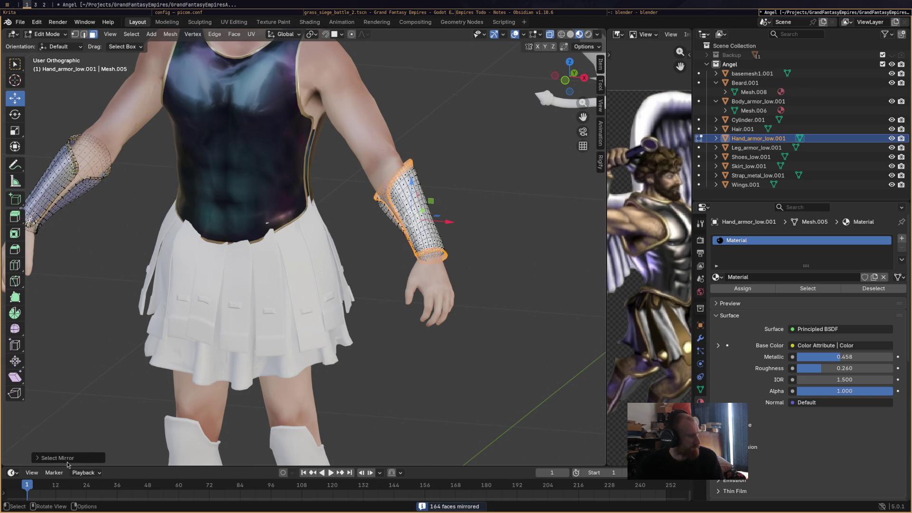
left_click(48, 458)
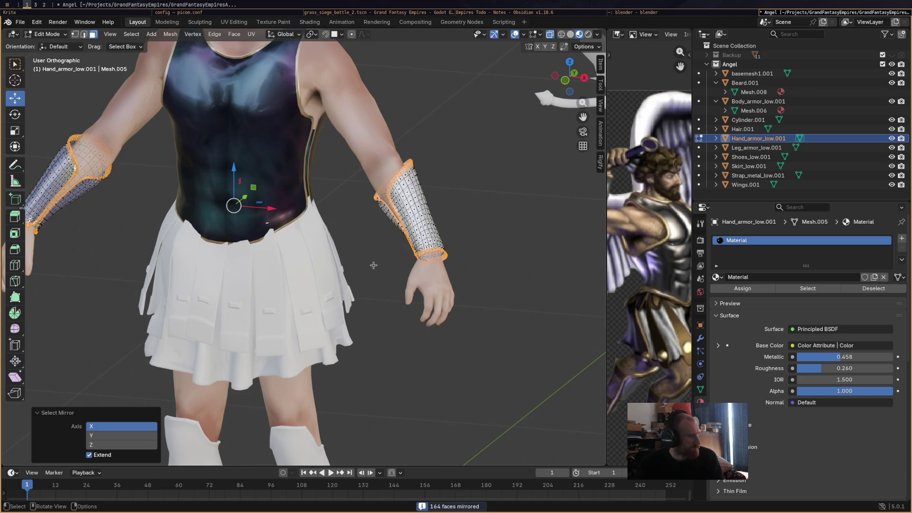
left_click(402, 174)
key("ctrl+z")
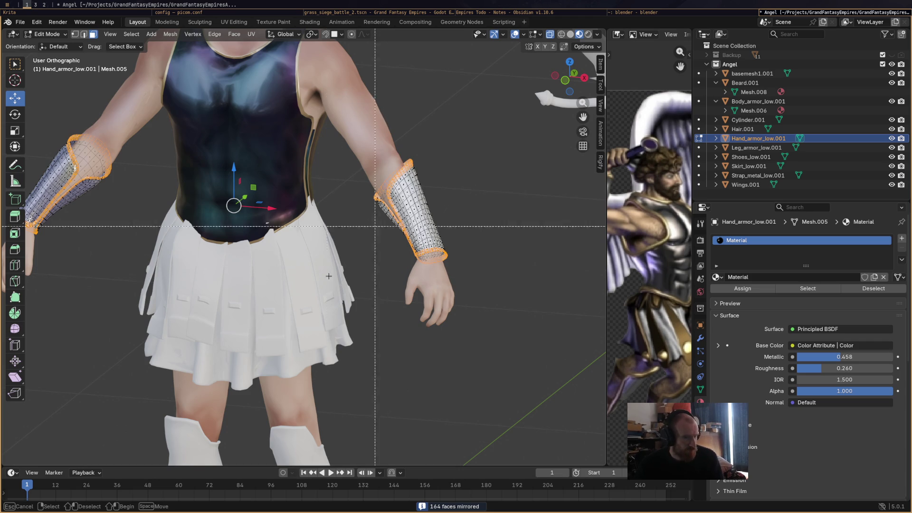
Return the bracers to Vertex Paint mode, keeping the mirrored trim selection
key("b")
key("Escape")
left_click(46, 35)
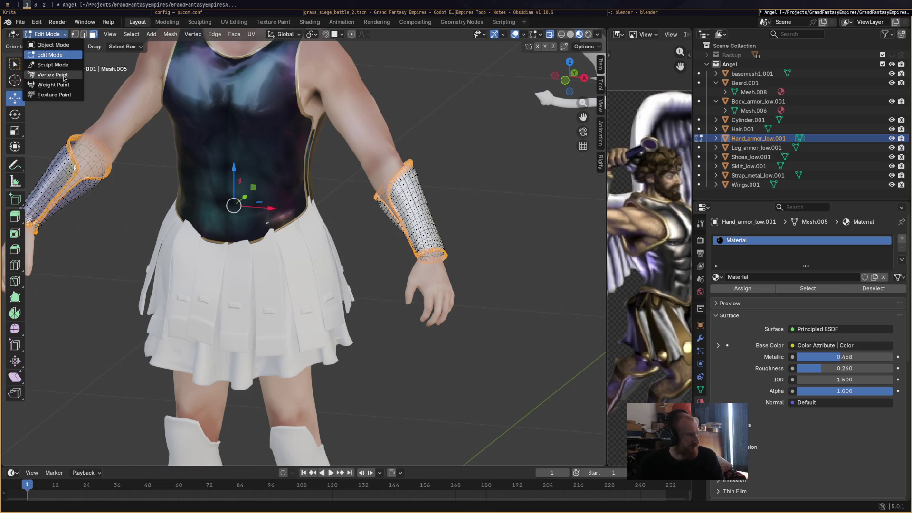
left_click(45, 75)
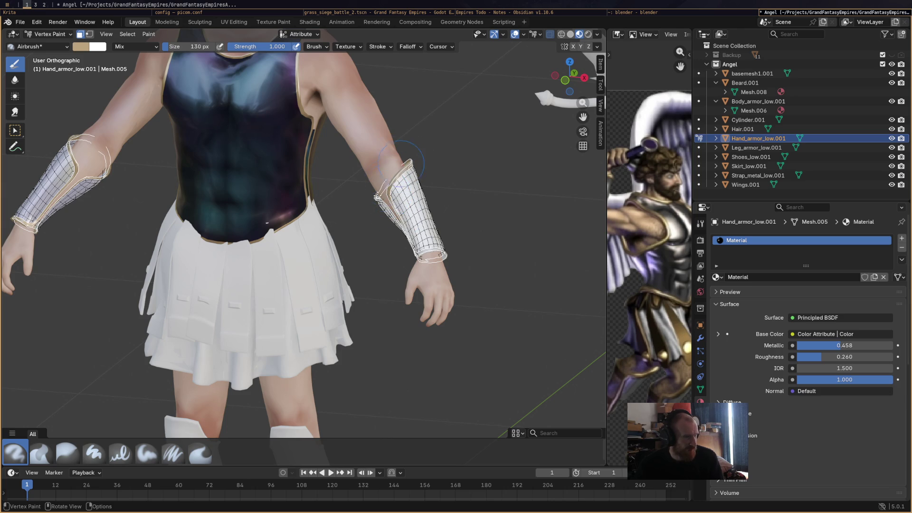
Invert the bracer face selection and show the Airbrush settings and Color Picker
mouse_move(384, 206)
middle_mouse_down()
mouse_move(427, 223)
mouse_move(418, 240)
mouse_move(315, 265)
mouse_move(527, 268)
middle_mouse_up()
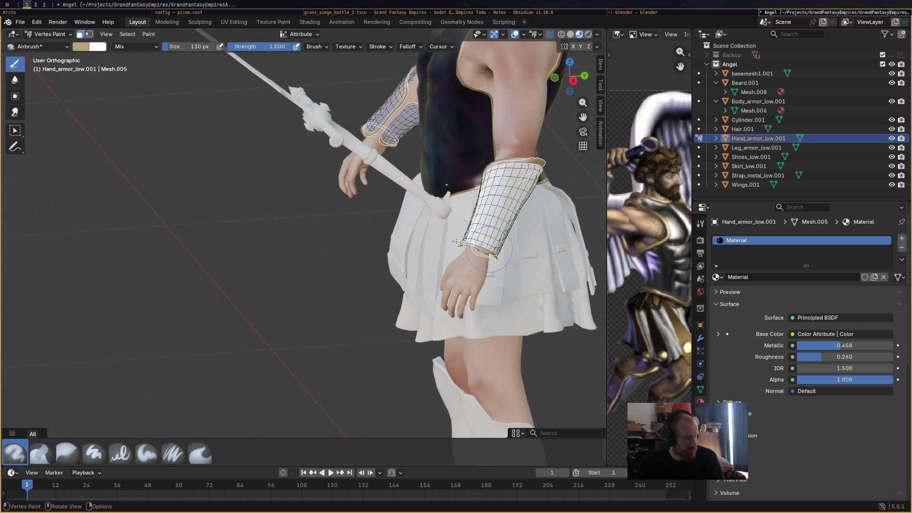
mouse_move(481, 246)
middle_mouse_down()
mouse_move(446, 266)
mouse_move(448, 210)
middle_mouse_up()
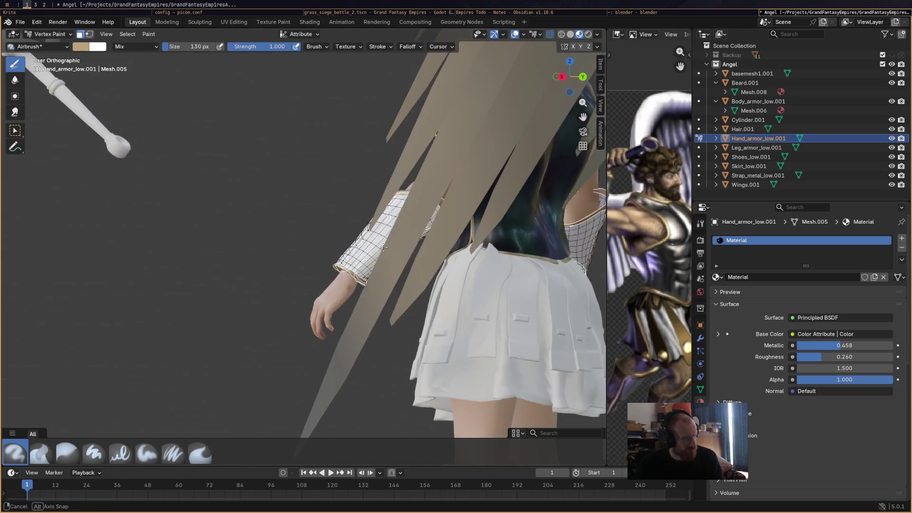
mouse_move(389, 189)
middle_mouse_down()
mouse_move(494, 245)
mouse_move(260, 263)
middle_mouse_up()
mouse_move(205, 319)
middle_mouse_down()
mouse_move(329, 314)
mouse_move(398, 275)
mouse_move(425, 274)
mouse_move(302, 262)
middle_mouse_up()
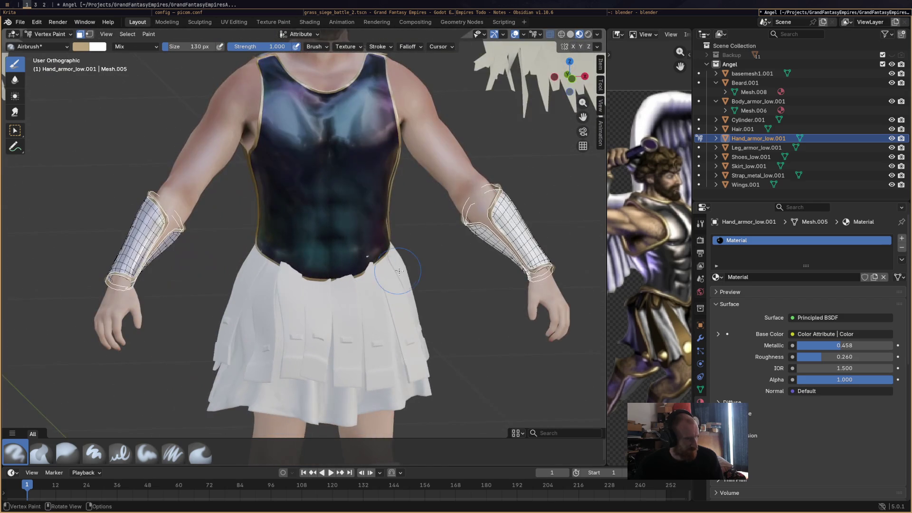
scroll(302, 262, "up", 2)
left_click(126, 34)
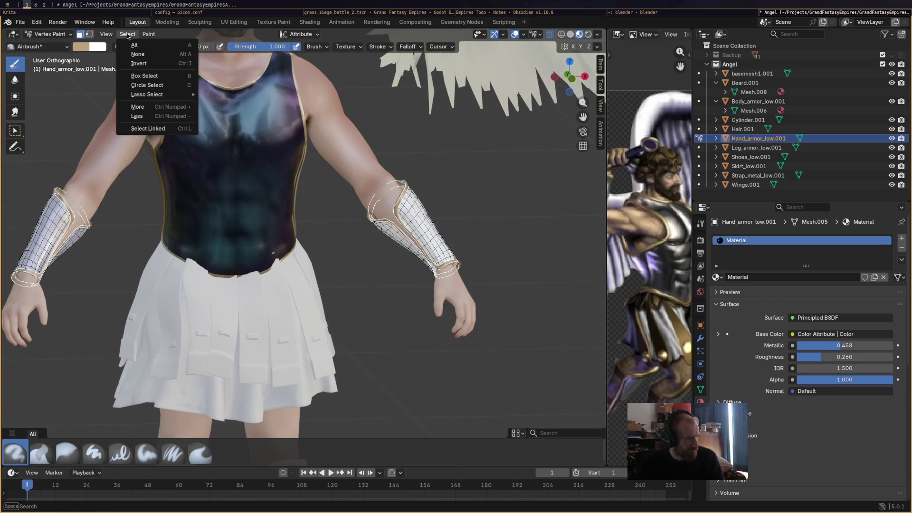
left_click(155, 67)
middle_click_drag(386, 254, 356, 265)
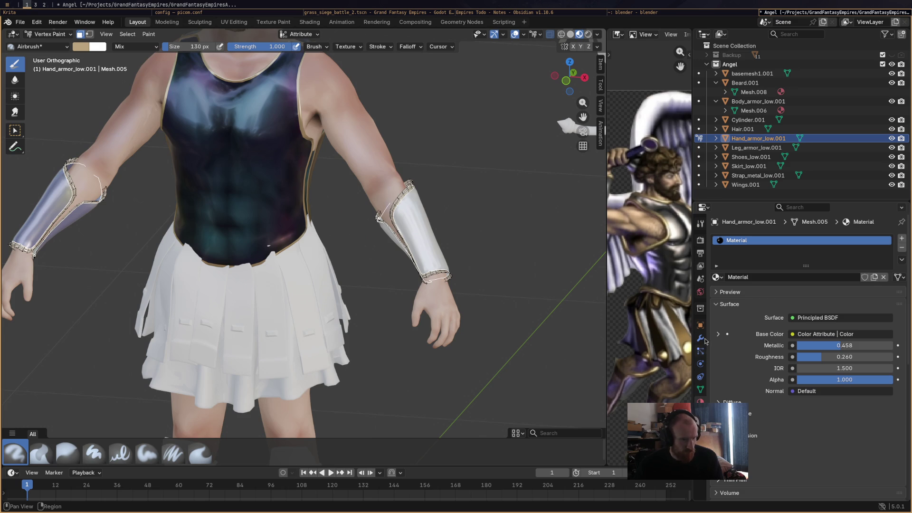
left_click(700, 223)
scroll(843, 425, "down", 3)
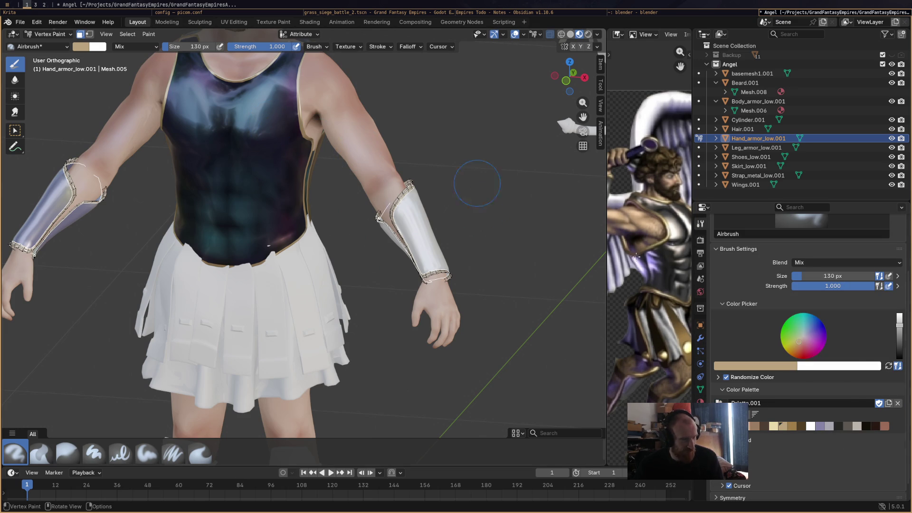
Sample the dark navy from the tunic and add it to the palette
left_click(756, 367)
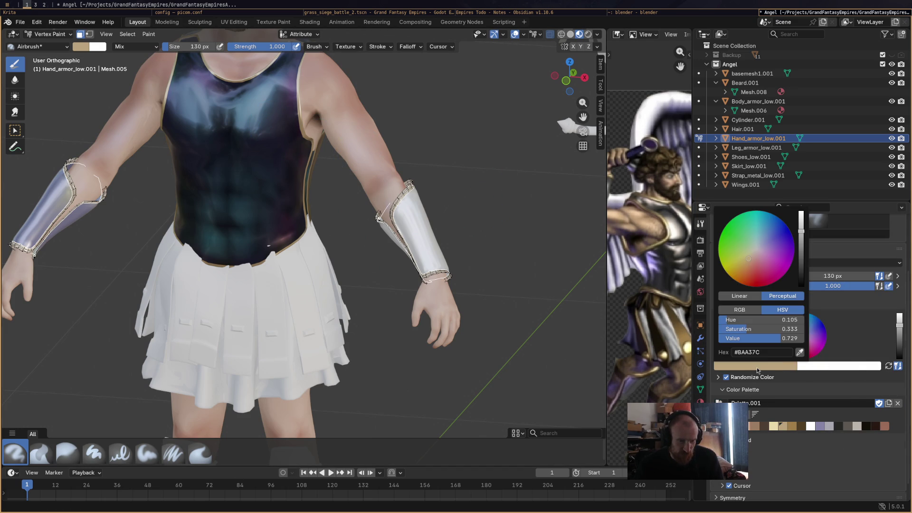
left_click(796, 356)
left_click(281, 115)
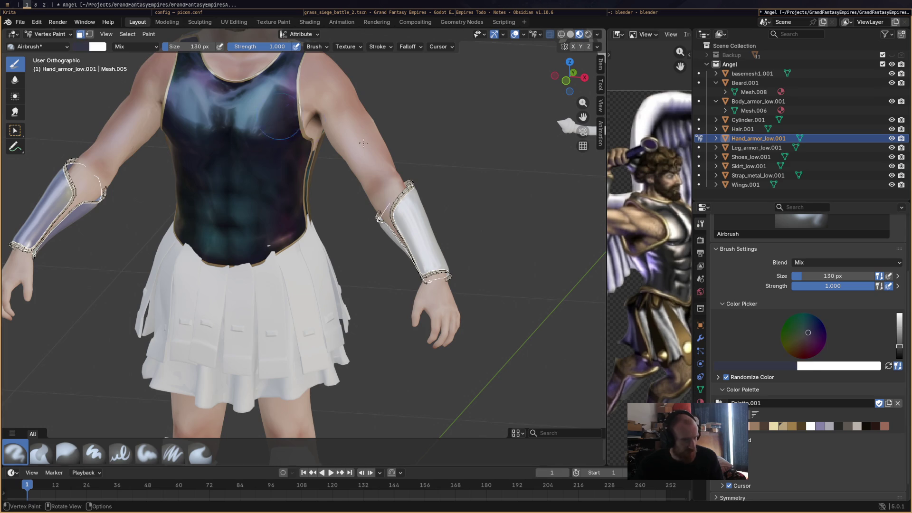
left_click(735, 414)
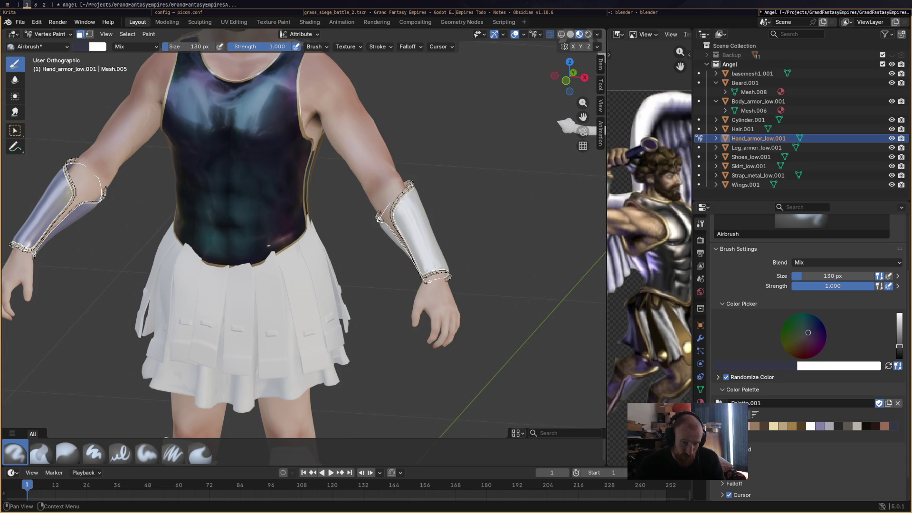
Sample the armour purple, torso dark teal and back-armour dark green as brush colours
left_click(744, 368)
left_click(799, 355)
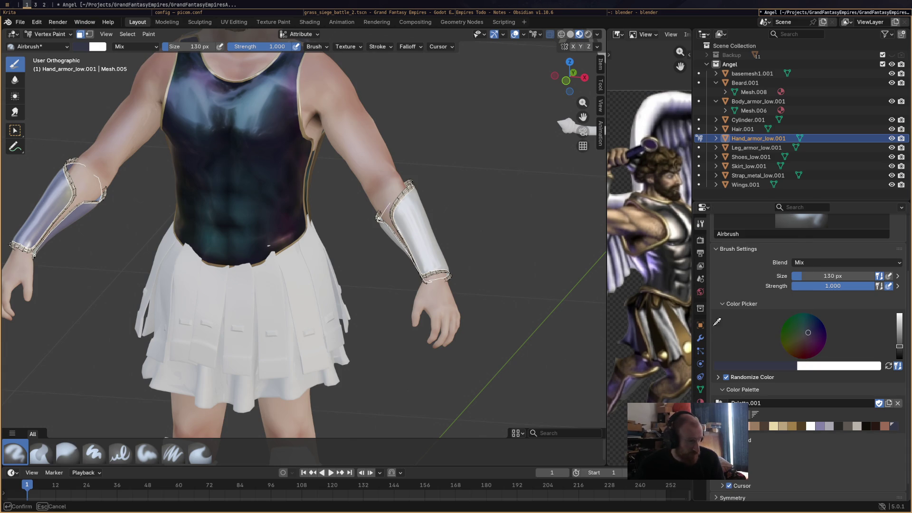
left_click(296, 92)
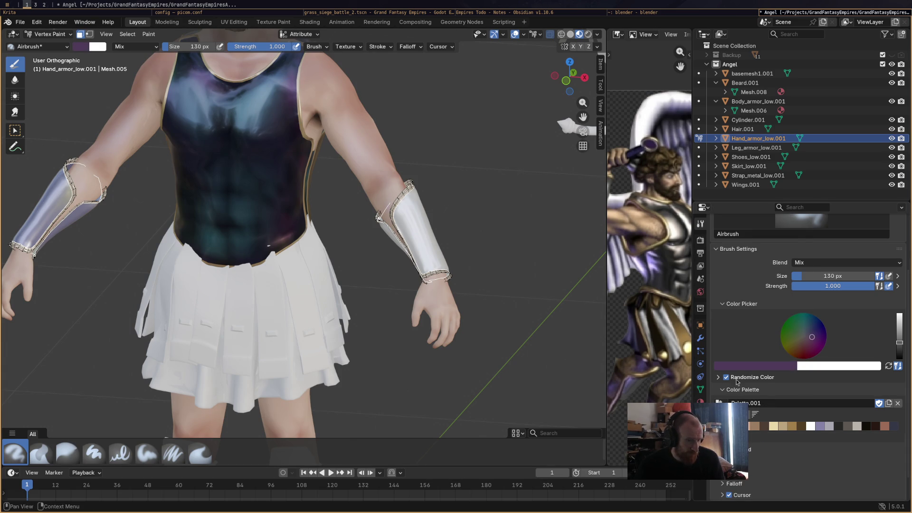
left_click(748, 367)
left_click(799, 352)
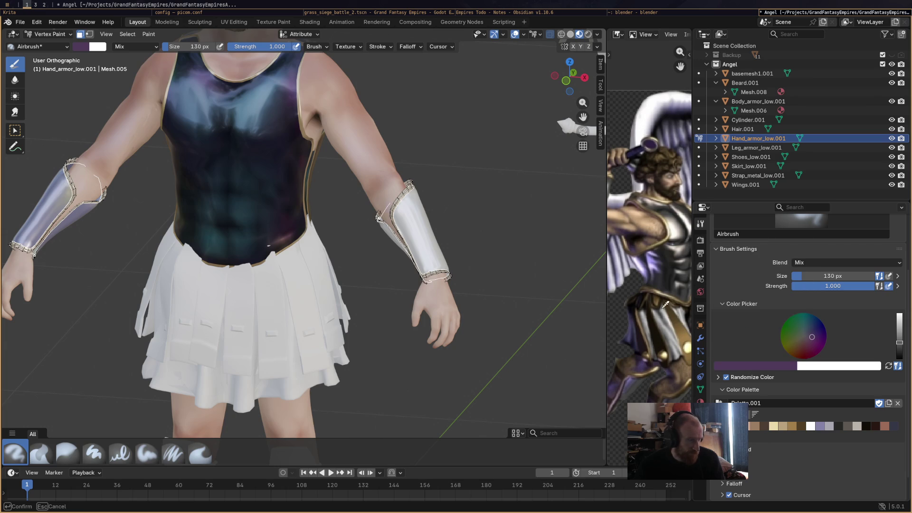
left_click(248, 209)
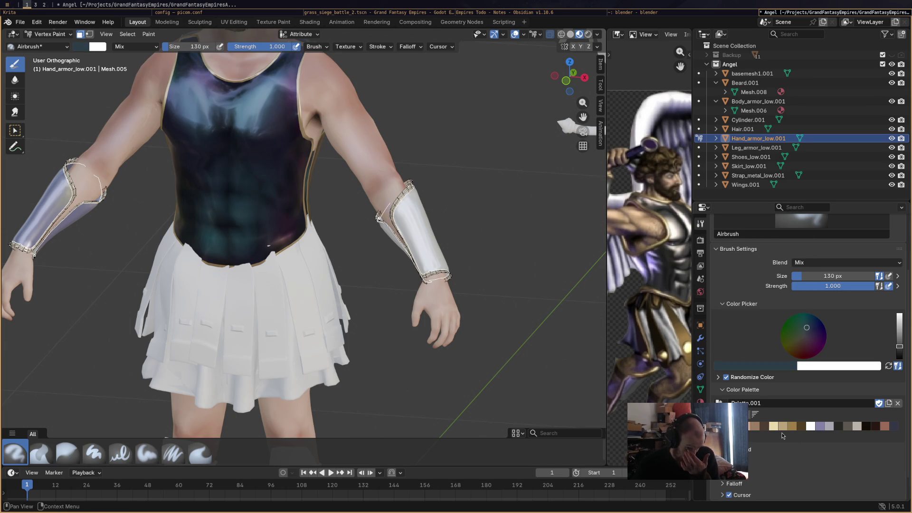
mouse_move(332, 319)
middle_mouse_down()
mouse_move(532, 308)
mouse_move(474, 311)
middle_mouse_up()
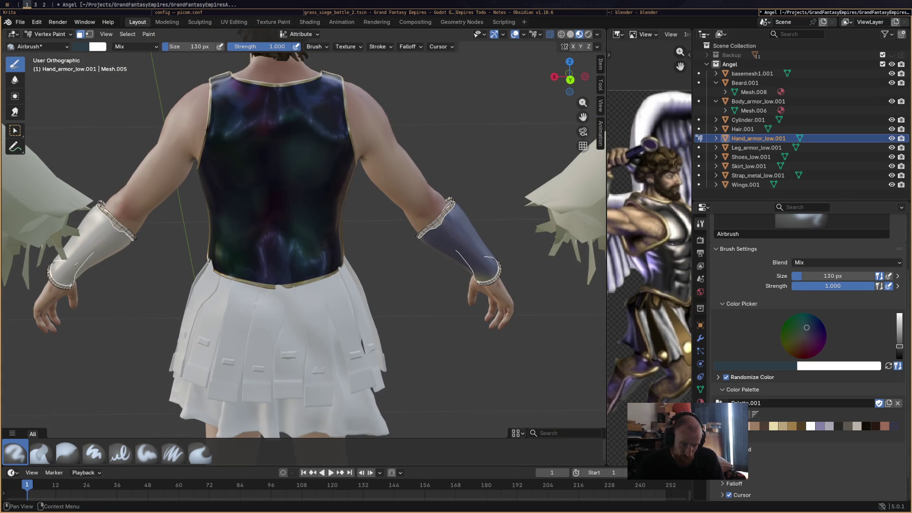
left_click(743, 369)
left_click(800, 353)
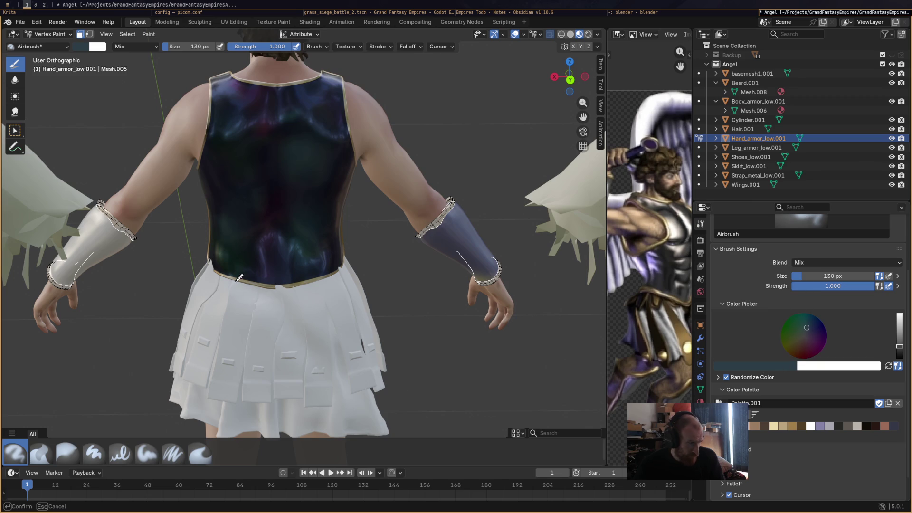
left_click(239, 254)
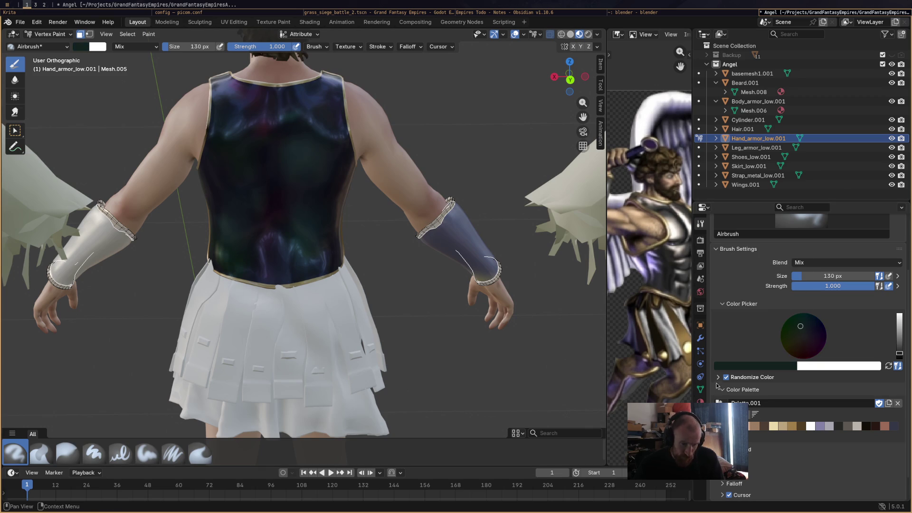
Airbrush the left forearm armour nearly black
middle_click_drag(390, 332, 223, 354)
left_click_drag(449, 222, 446, 230)
mouse_move(447, 230)
middle_mouse_down()
mouse_move(380, 279)
mouse_move(370, 238)
middle_mouse_up()
mouse_move(370, 237)
left_mouse_down()
mouse_move(361, 223)
mouse_move(351, 251)
mouse_move(381, 267)
left_mouse_up()
mouse_move(363, 244)
middle_mouse_down()
mouse_move(335, 265)
mouse_move(346, 268)
middle_mouse_up()
left_click_drag(347, 268, 351, 279)
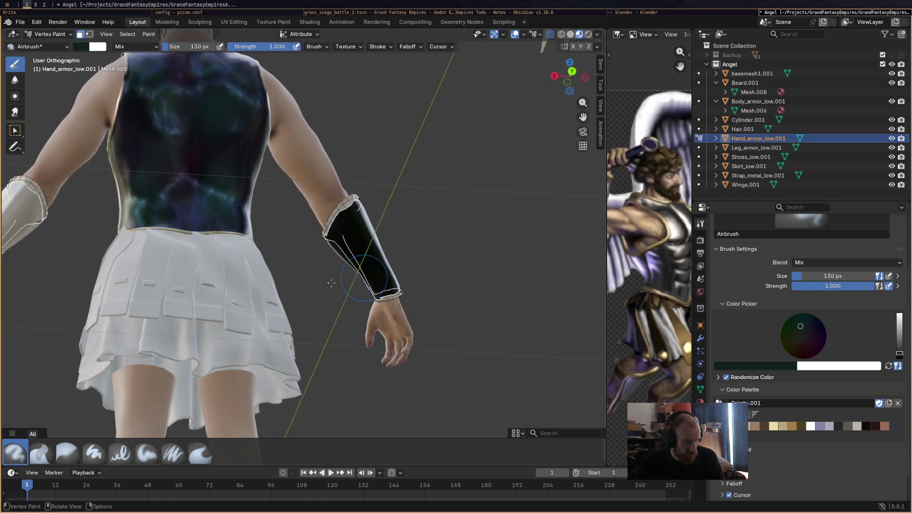
scroll(351, 280, "down", 3)
middle_click_drag(351, 279, 380, 167)
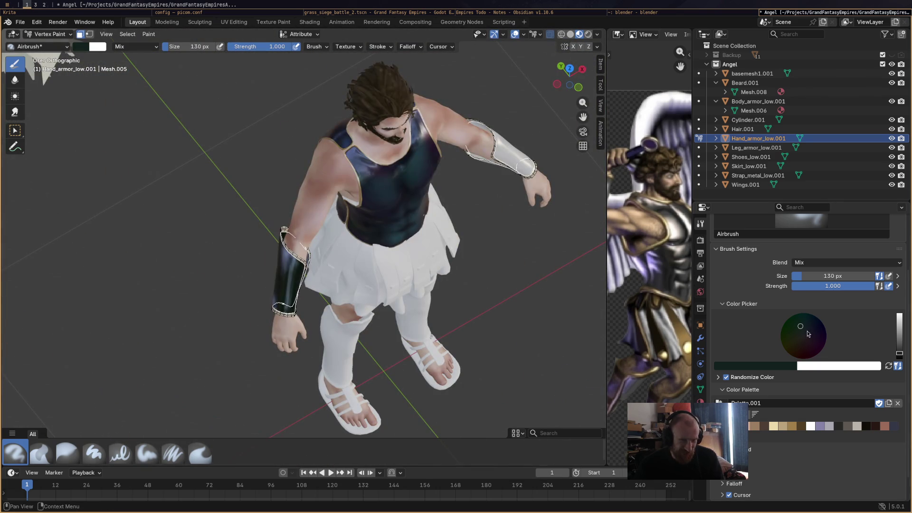
Adjust the brush colour from muted greyish purple to a more saturated purple
left_click_drag(899, 353, 899, 346)
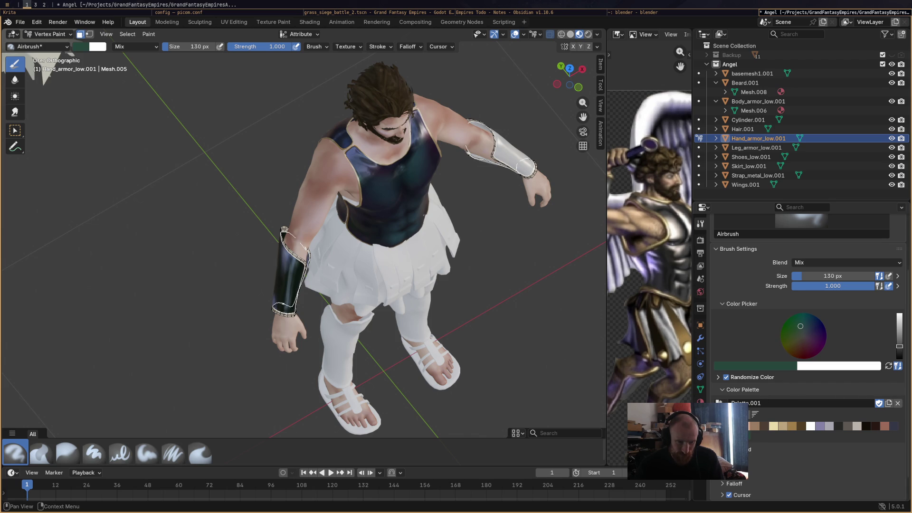
left_click_drag(899, 346, 898, 340)
left_click(828, 426)
left_click(890, 428)
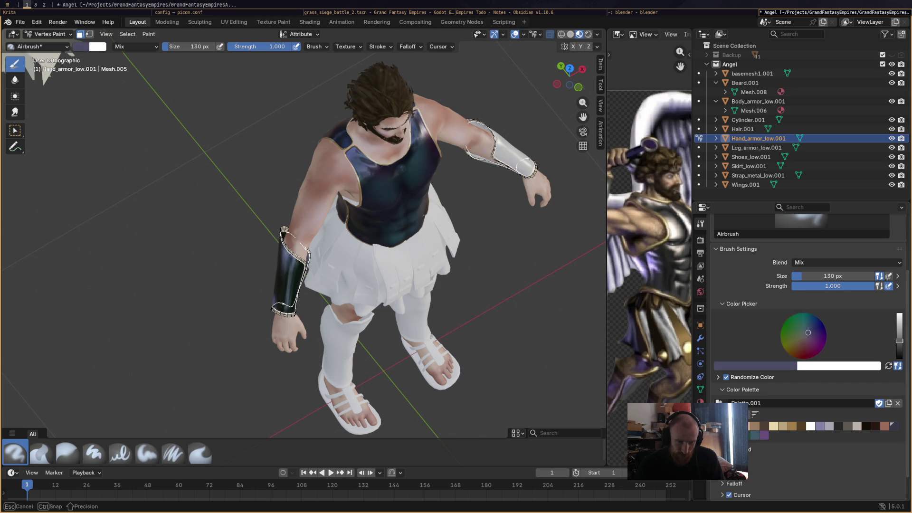
left_click_drag(807, 332, 810, 333)
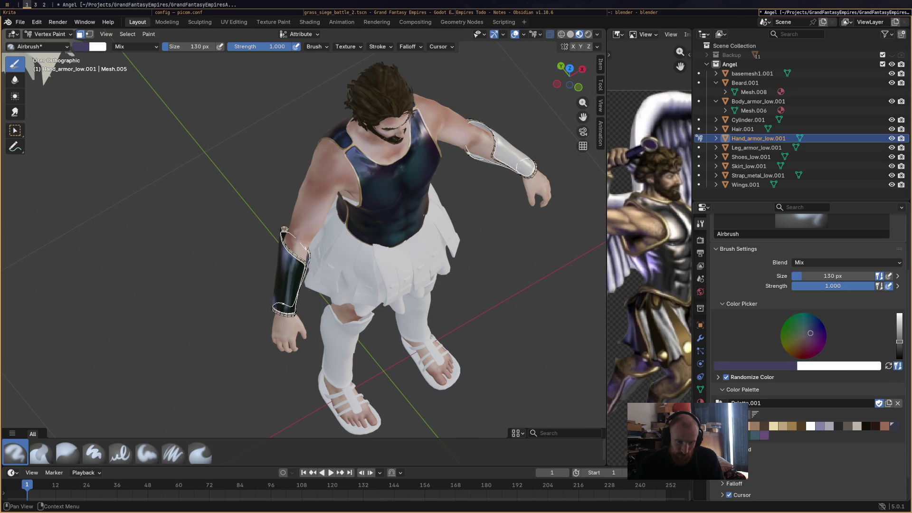
scroll(295, 266, "up", 3)
Paint both bracers purple-blue, adding darker navy strokes to the left one
left_click_drag(284, 304, 289, 290)
middle_click_drag(289, 290, 249, 137)
middle_click_drag(202, 73, 375, 181)
mouse_move(375, 180)
left_mouse_down()
mouse_move(382, 204)
mouse_move(378, 177)
mouse_move(389, 166)
left_mouse_up()
mouse_move(389, 166)
middle_mouse_down()
mouse_move(293, 282)
mouse_move(304, 190)
middle_mouse_up()
mouse_move(304, 190)
left_mouse_down()
mouse_move(285, 213)
mouse_move(299, 167)
left_mouse_up()
mouse_move(306, 230)
middle_mouse_down()
mouse_move(489, 281)
mouse_move(393, 261)
mouse_move(418, 209)
middle_mouse_up()
mouse_move(417, 209)
left_mouse_down()
mouse_move(409, 167)
mouse_move(418, 198)
left_mouse_up()
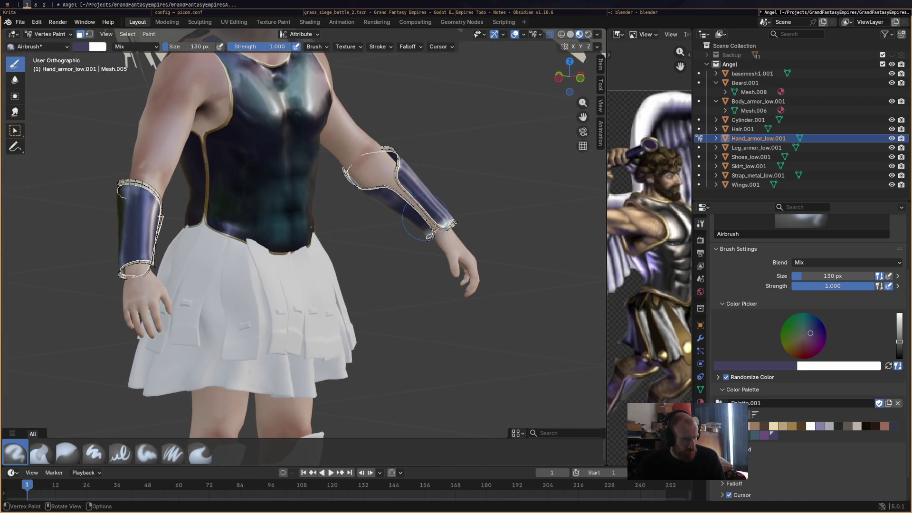
Switch to the palette purple, then tint the black forearm armour dark green
left_click(767, 437)
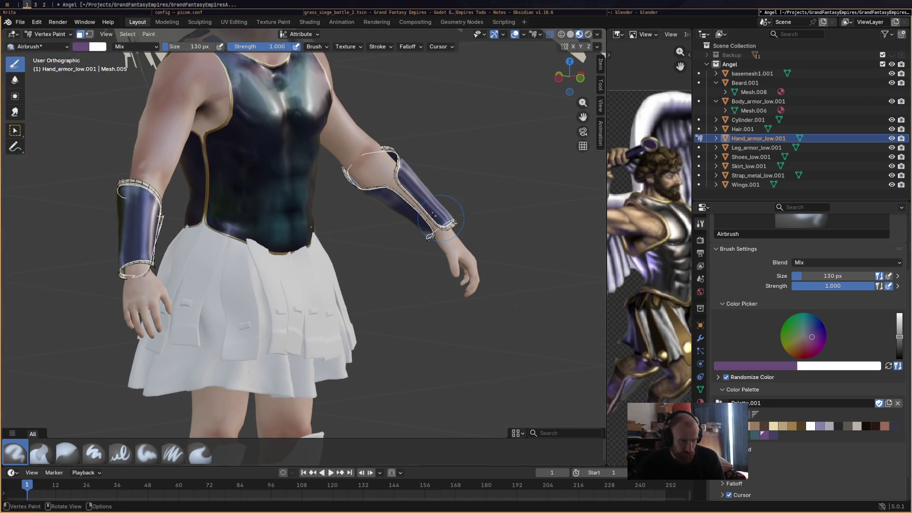
mouse_move(536, 309)
middle_mouse_down()
mouse_move(399, 166)
mouse_move(284, 268)
mouse_move(425, 287)
mouse_move(79, 207)
middle_mouse_up()
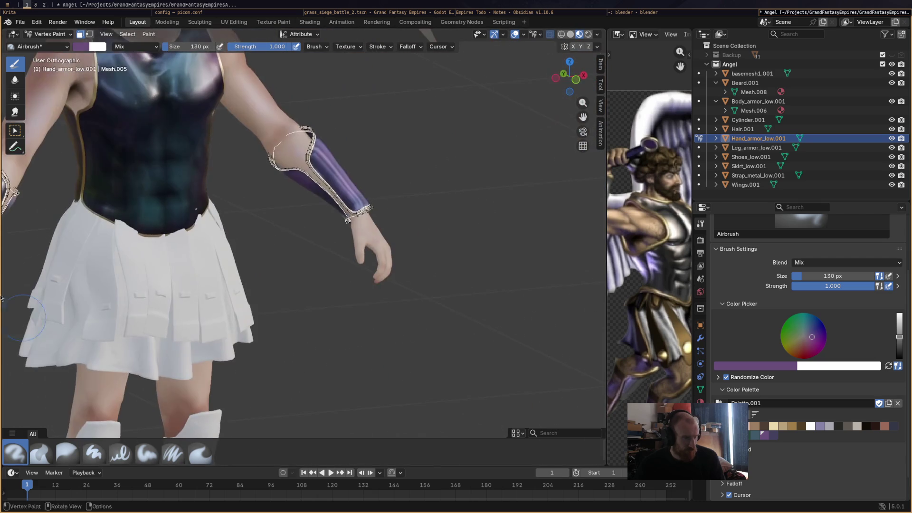
mouse_move(273, 294)
middle_mouse_down()
mouse_move(254, 332)
mouse_move(182, 209)
middle_mouse_up()
mouse_move(249, 230)
middle_mouse_down()
mouse_move(492, 247)
mouse_move(548, 229)
middle_mouse_up()
key("s")
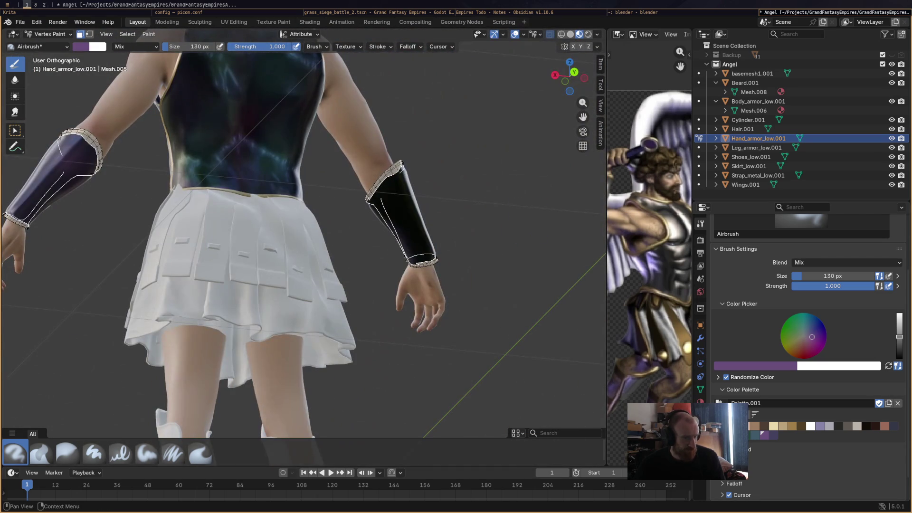
left_click(405, 210)
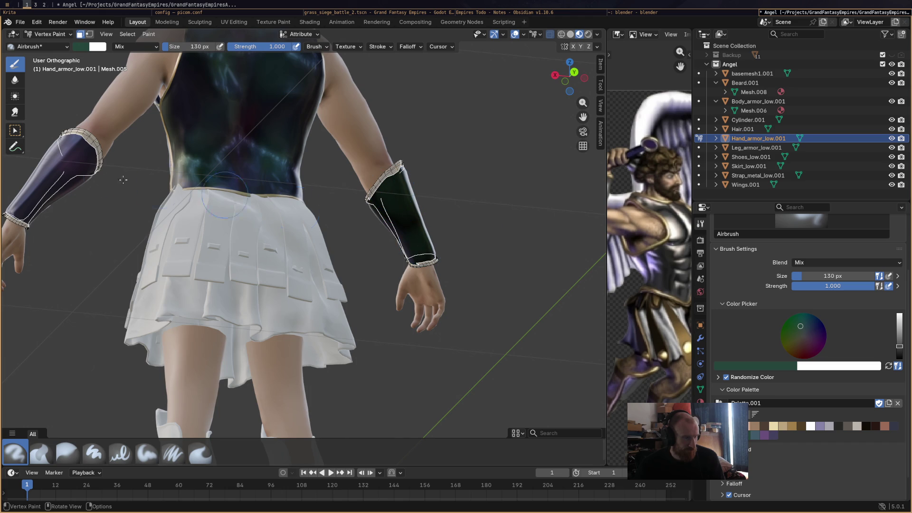
middle_click_drag(275, 259, 603, 354)
key("s")
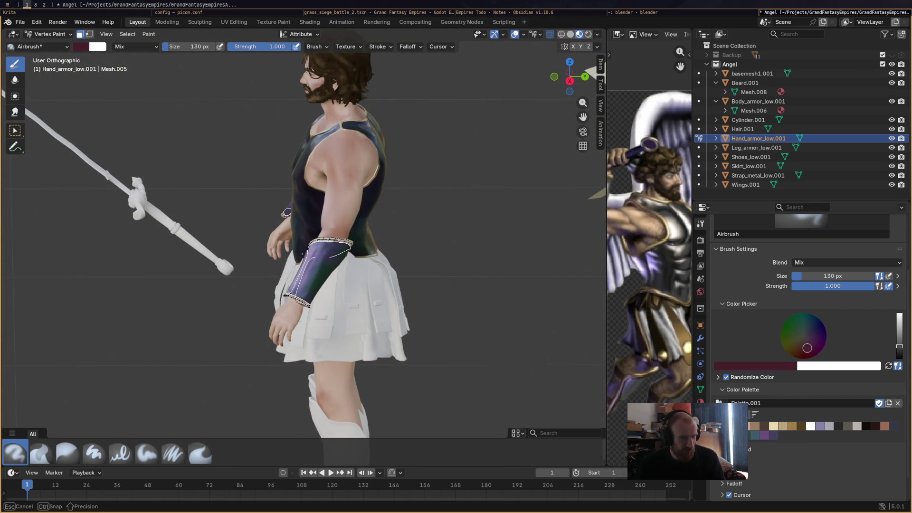
middle_click_drag(247, 252, 309, 253)
mouse_move(428, 291)
middle_mouse_down()
mouse_move(452, 255)
mouse_move(342, 247)
mouse_move(260, 386)
middle_mouse_up()
left_click(67, 454)
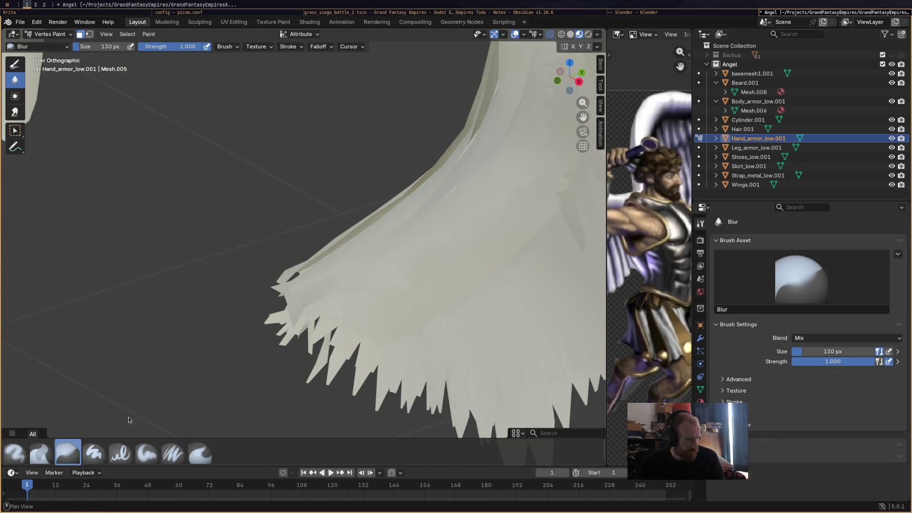
Hide Wings.001 in the Outliner and orbit round to view the bracers from the front
scroll(264, 322, "down", 2)
mouse_move(264, 322)
middle_mouse_down()
mouse_move(297, 216)
mouse_move(170, 269)
mouse_move(256, 207)
middle_mouse_up()
scroll(255, 207, "up", 3)
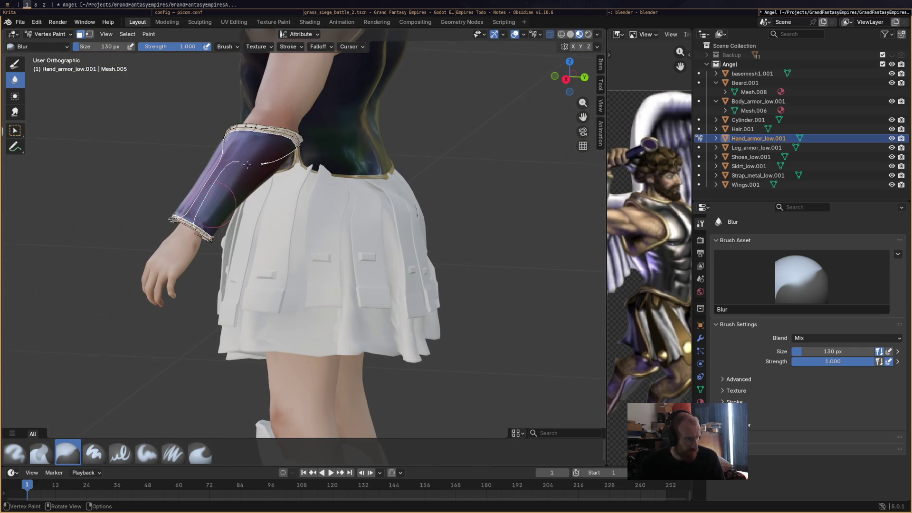
mouse_move(202, 217)
middle_mouse_down()
mouse_move(335, 204)
mouse_move(136, 178)
mouse_move(180, 204)
mouse_move(236, 205)
mouse_move(204, 209)
mouse_move(220, 201)
mouse_move(206, 295)
middle_mouse_up()
scroll(118, 201, "down", 5)
scroll(236, 205, "up", 2)
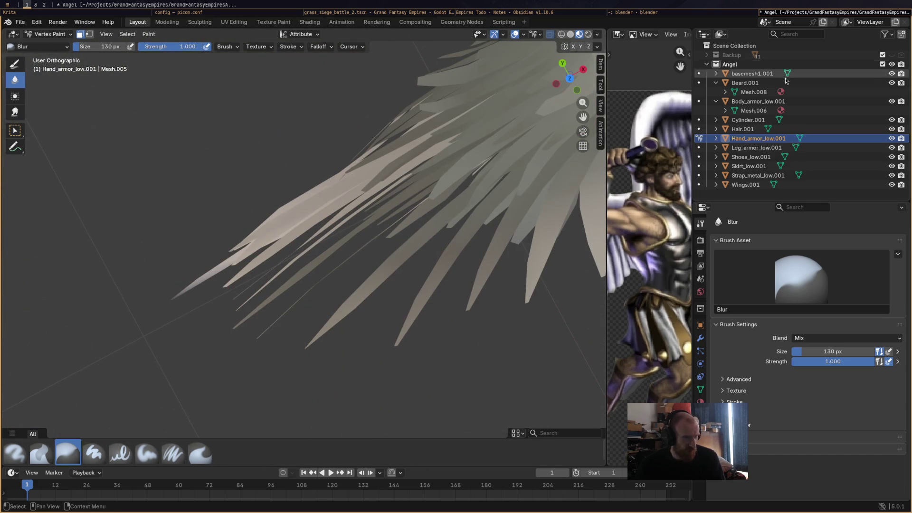
left_click(891, 187)
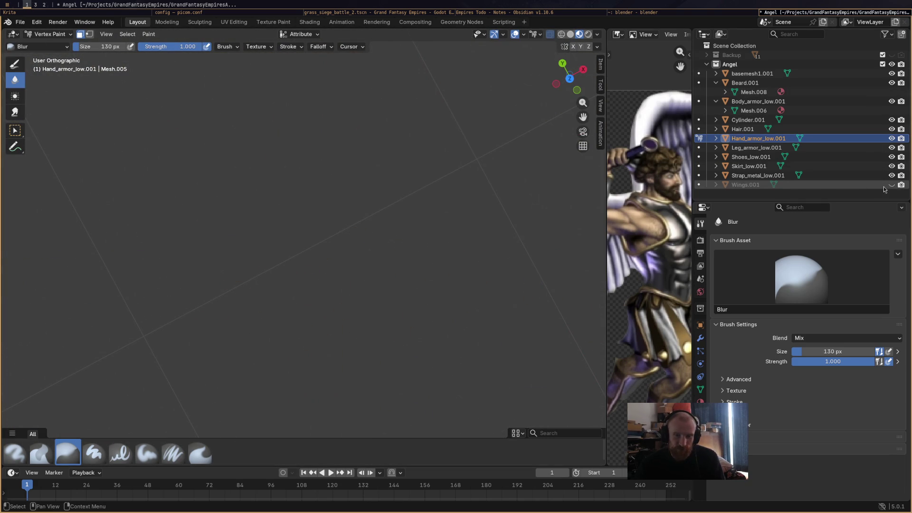
mouse_move(413, 250)
middle_mouse_down()
mouse_move(496, 233)
mouse_move(472, 148)
mouse_move(478, 224)
mouse_move(430, 274)
mouse_move(475, 274)
mouse_move(432, 273)
middle_mouse_up()
mouse_move(373, 350)
middle_mouse_down()
mouse_move(346, 364)
mouse_move(309, 346)
mouse_move(183, 225)
middle_mouse_up()
mouse_move(204, 259)
middle_mouse_down()
mouse_move(386, 279)
mouse_move(285, 271)
mouse_move(473, 255)
mouse_move(437, 195)
middle_mouse_up()
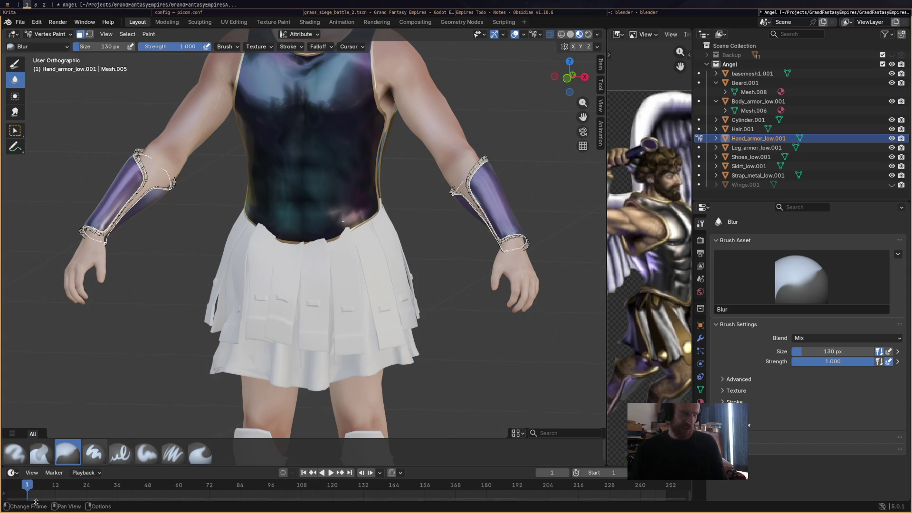
left_click(23, 453)
left_click_drag(818, 414, 811, 405)
left_click_drag(898, 421, 898, 422)
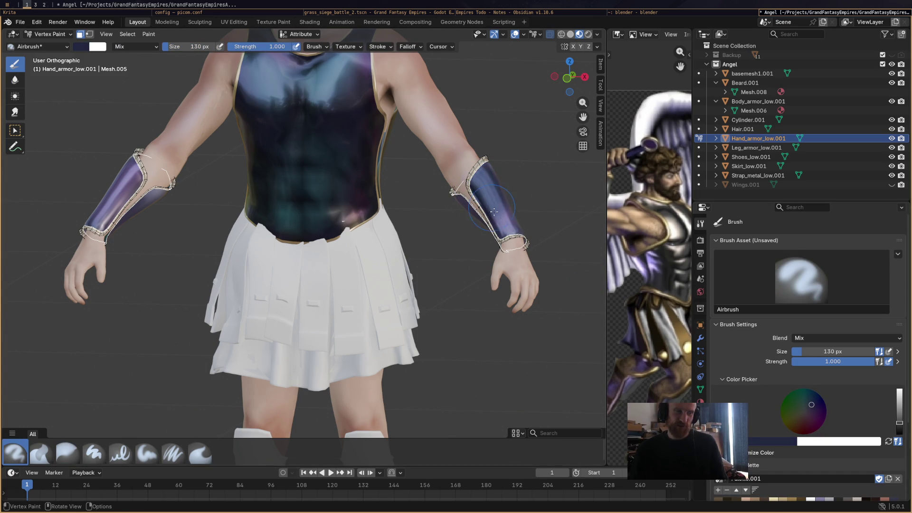
left_click_drag(493, 210, 497, 217)
mouse_move(473, 200)
middle_mouse_down()
mouse_move(376, 249)
mouse_move(347, 301)
mouse_move(335, 235)
middle_mouse_up()
left_click_drag(361, 189, 331, 236)
mouse_move(363, 241)
middle_mouse_down()
mouse_move(507, 256)
mouse_move(451, 237)
middle_mouse_up()
mouse_move(369, 271)
middle_mouse_down()
mouse_move(247, 280)
mouse_move(315, 269)
mouse_move(408, 285)
middle_mouse_up()
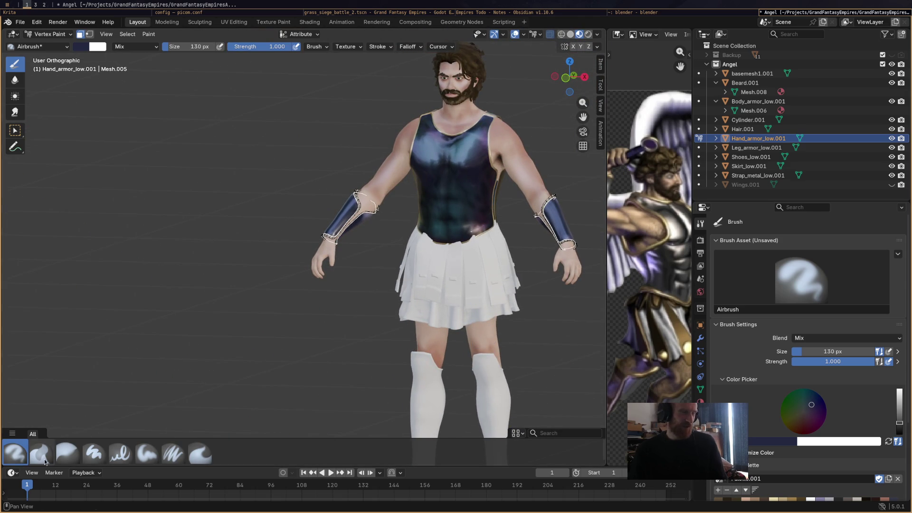
left_click(67, 453)
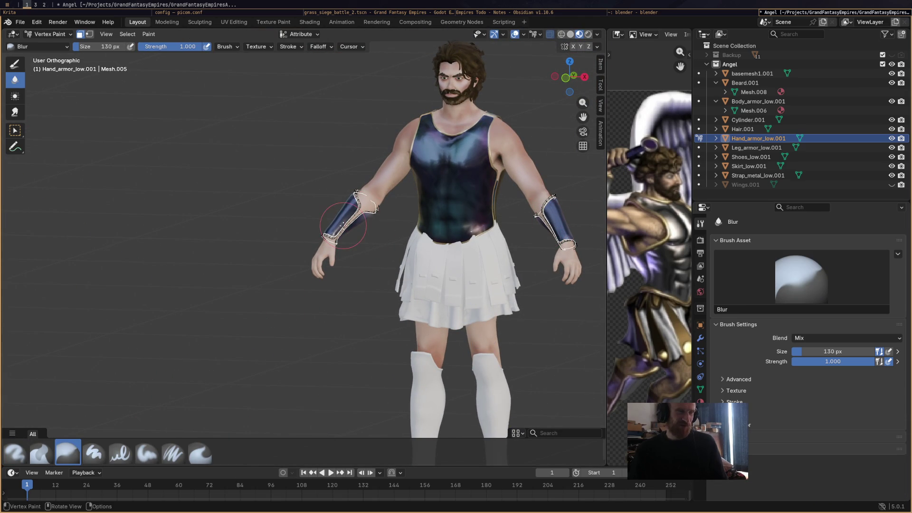
mouse_move(338, 261)
middle_mouse_down()
mouse_move(509, 264)
mouse_move(311, 234)
mouse_move(488, 214)
mouse_move(475, 218)
mouse_move(525, 220)
mouse_move(295, 193)
middle_mouse_up()
scroll(295, 194, "up", 6)
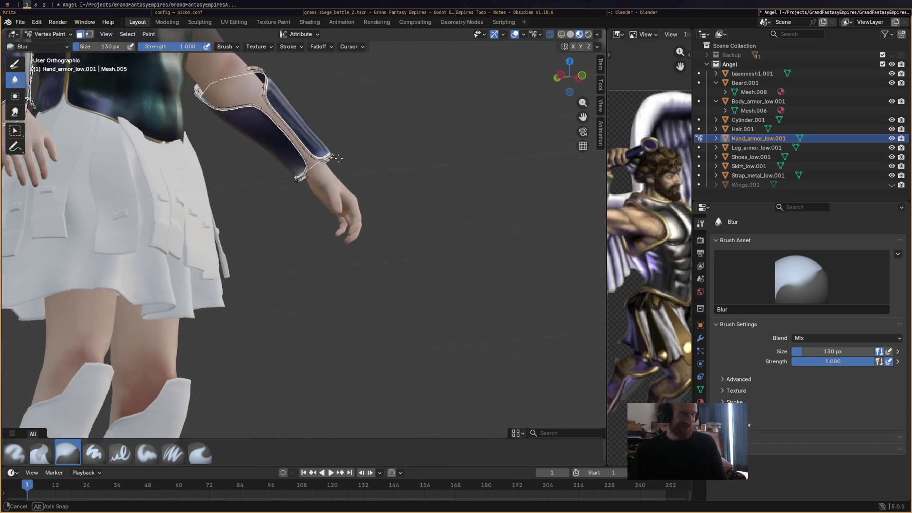
middle_click_drag(342, 185, 378, 89)
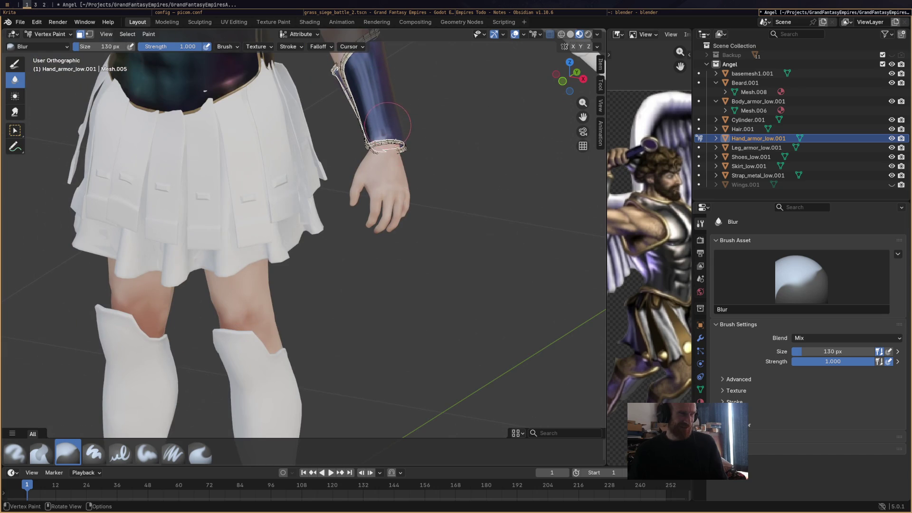
scroll(391, 134, "down", 5)
mouse_move(427, 173)
middle_mouse_down()
mouse_move(275, 210)
mouse_move(459, 202)
mouse_move(401, 229)
mouse_move(564, 255)
mouse_move(421, 249)
mouse_move(410, 229)
mouse_move(488, 264)
middle_mouse_up()
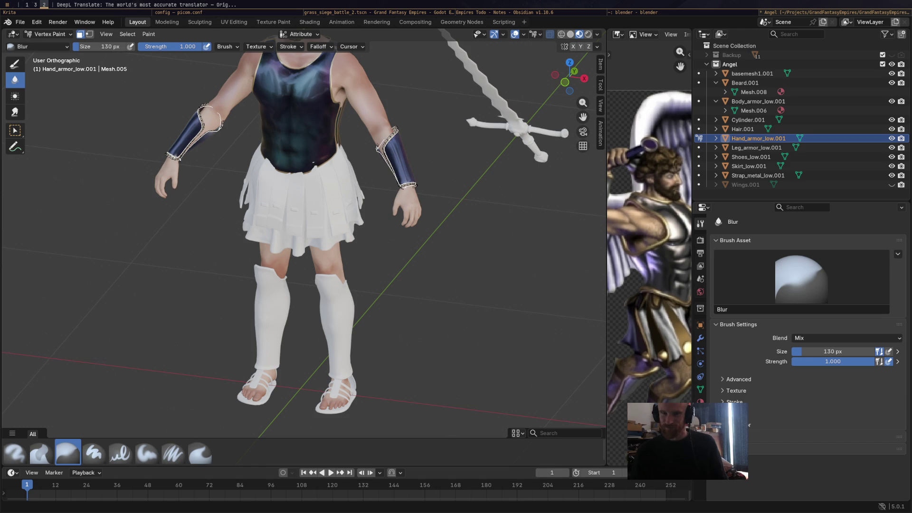
middle_click_drag(380, 295, 393, 206)
scroll(393, 207, "down", 2)
scroll(332, 200, "up", 3)
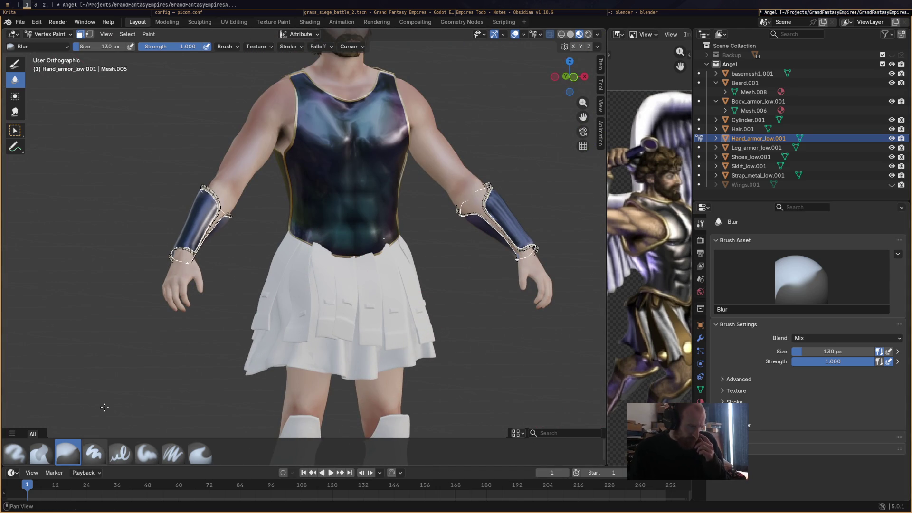
left_click(14, 454)
Shift the paint colour from steel-blue to teal and airbrush it onto both bracers
scroll(820, 434, "down", 4)
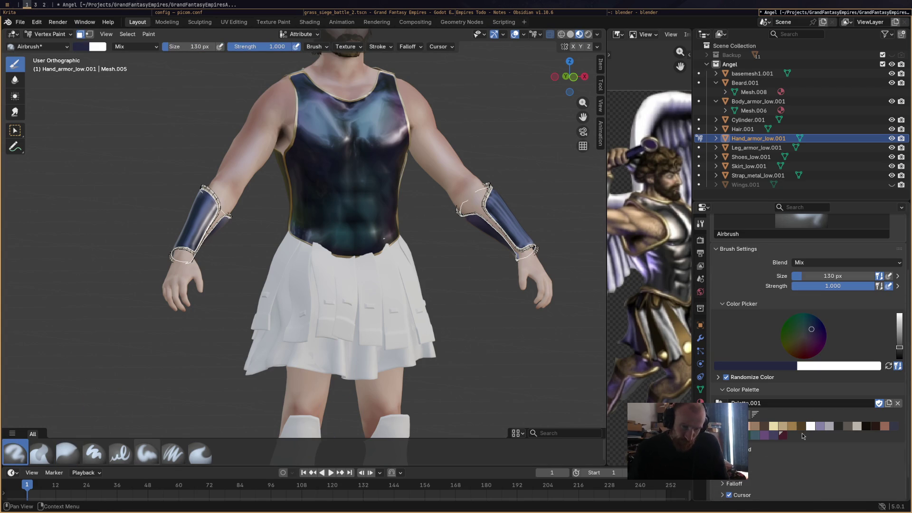
left_click(754, 434)
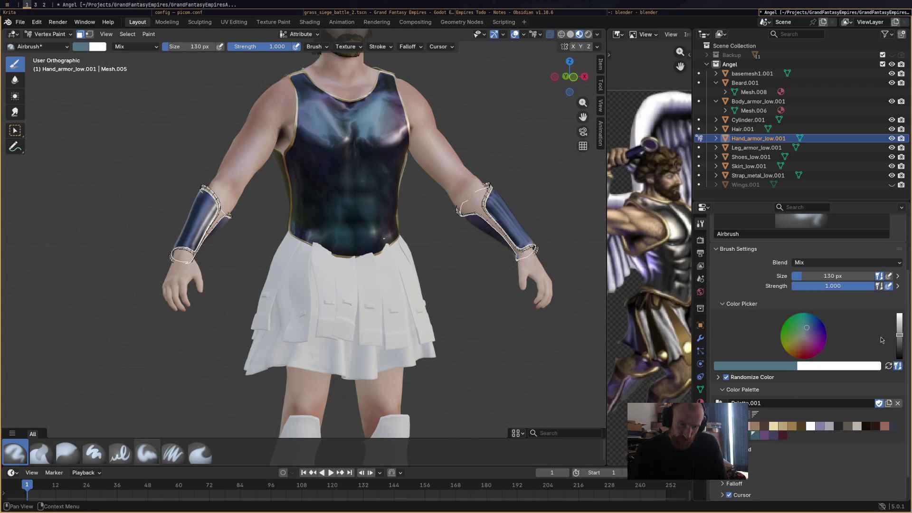
left_click_drag(807, 328, 804, 324)
left_click_drag(194, 222, 202, 225)
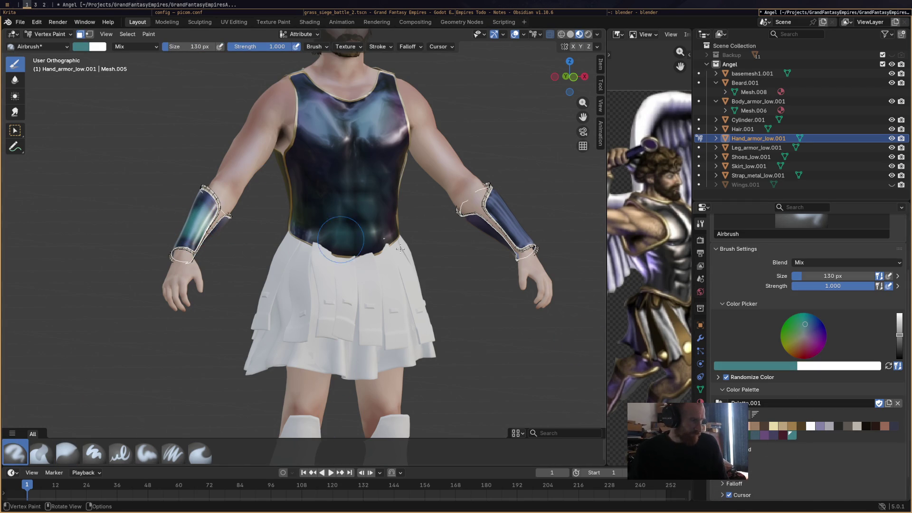
left_click_drag(495, 239, 463, 316)
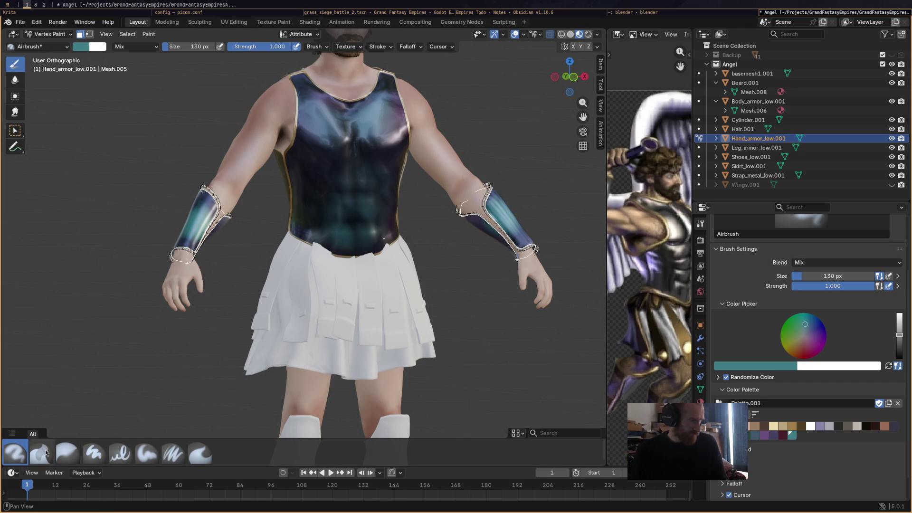
Blur the teal into the bracer colours down the arm and save Angel.blend
left_click(41, 452)
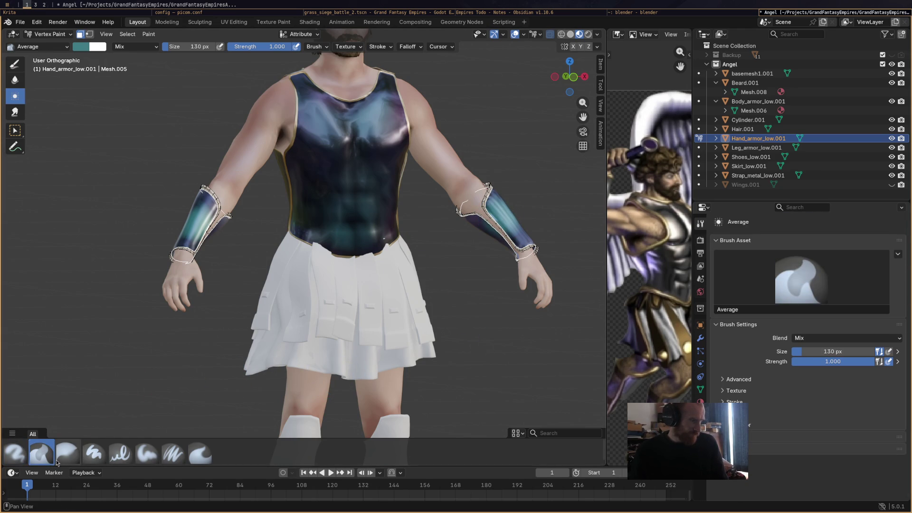
left_click(67, 459)
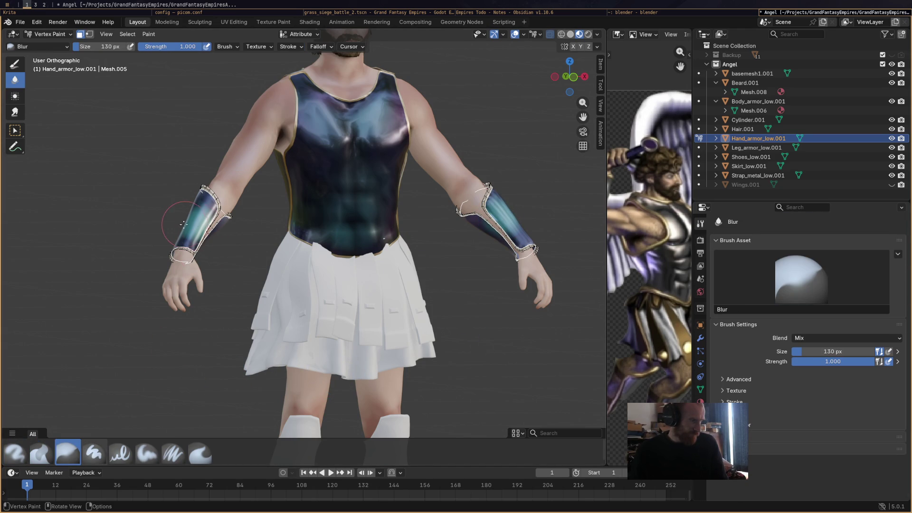
left_click_drag(497, 233, 510, 232)
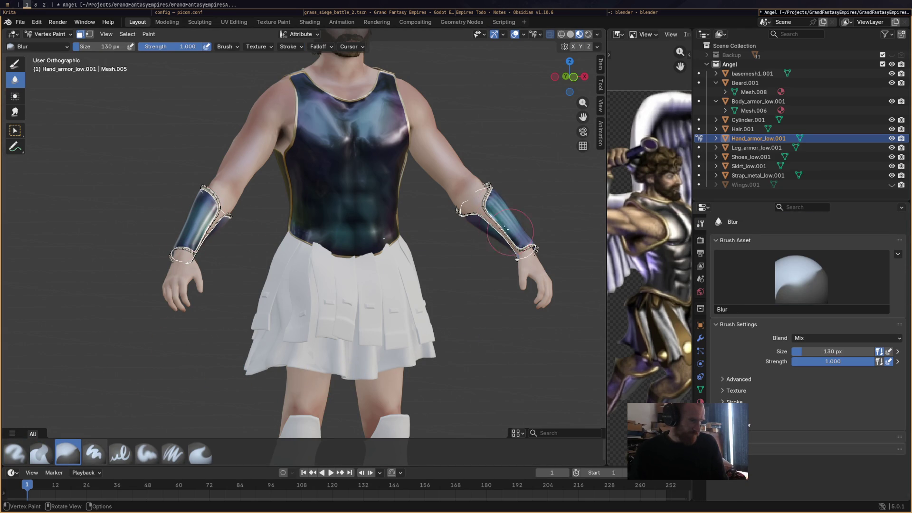
scroll(497, 280, "down", 5)
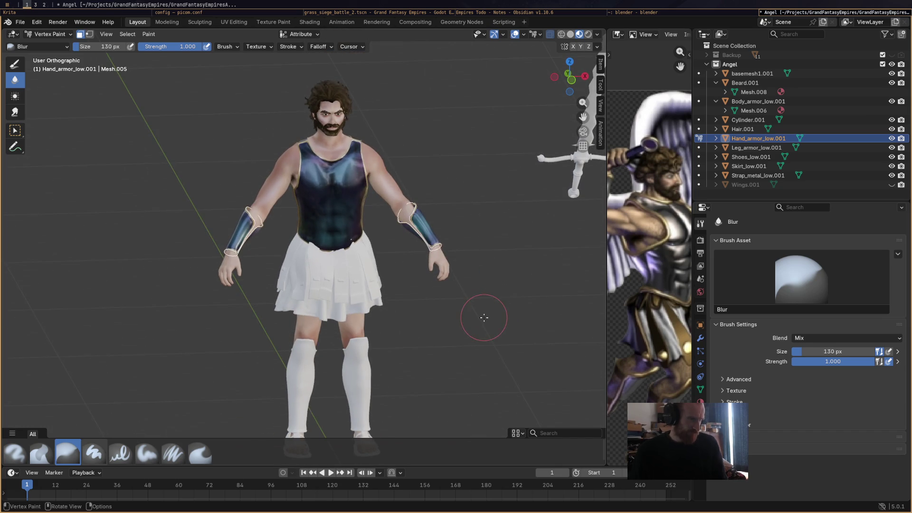
mouse_move(462, 323)
middle_mouse_down()
mouse_move(474, 326)
mouse_move(472, 291)
mouse_move(447, 301)
mouse_move(255, 290)
mouse_move(437, 271)
mouse_move(477, 251)
middle_mouse_up()
scroll(474, 326, "up", 5)
scroll(471, 291, "down", 3)
scroll(313, 292, "up", 4)
scroll(255, 290, "down", 2)
left_click_drag(468, 226, 477, 241)
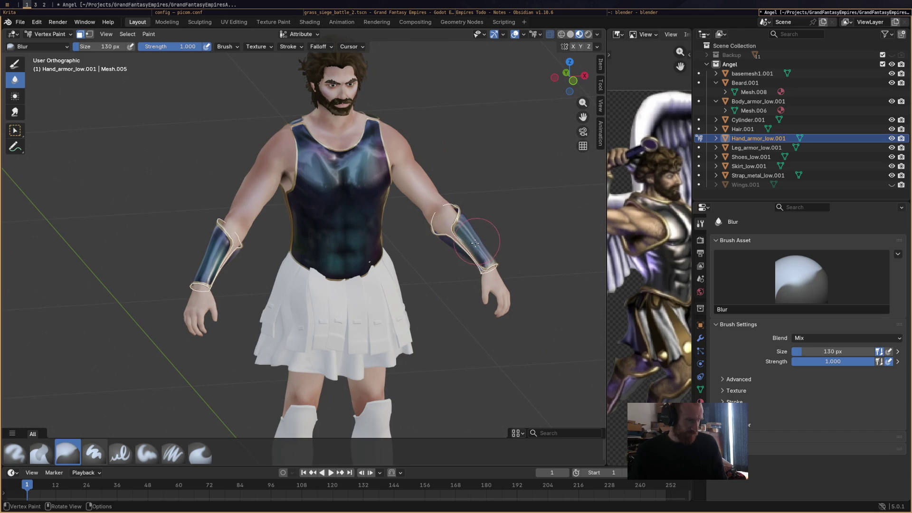
mouse_move(508, 294)
middle_mouse_down()
mouse_move(355, 309)
mouse_move(372, 360)
mouse_move(500, 275)
mouse_move(504, 264)
mouse_move(484, 251)
mouse_move(488, 223)
mouse_move(443, 301)
mouse_move(432, 305)
mouse_move(522, 252)
mouse_move(509, 334)
mouse_move(248, 122)
middle_mouse_up()
key("ctrl+s")
Return to Object Mode and select the leg armor object
left_click(50, 33)
left_click(47, 43)
left_click(353, 237)
mouse_move(375, 256)
middle_mouse_down()
mouse_move(392, 266)
mouse_move(474, 209)
middle_mouse_up()
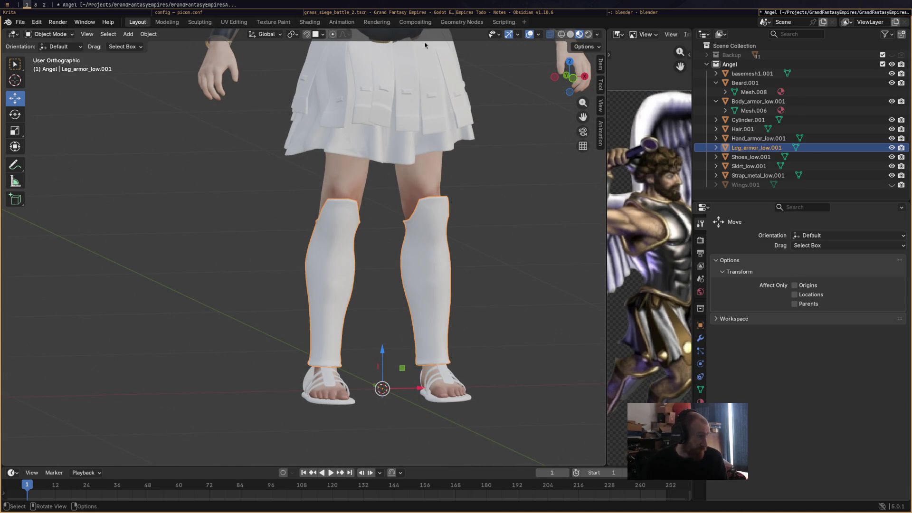
Add a material slot with a new Material.001 to the leg armor and save
left_click(700, 400)
left_click(901, 239)
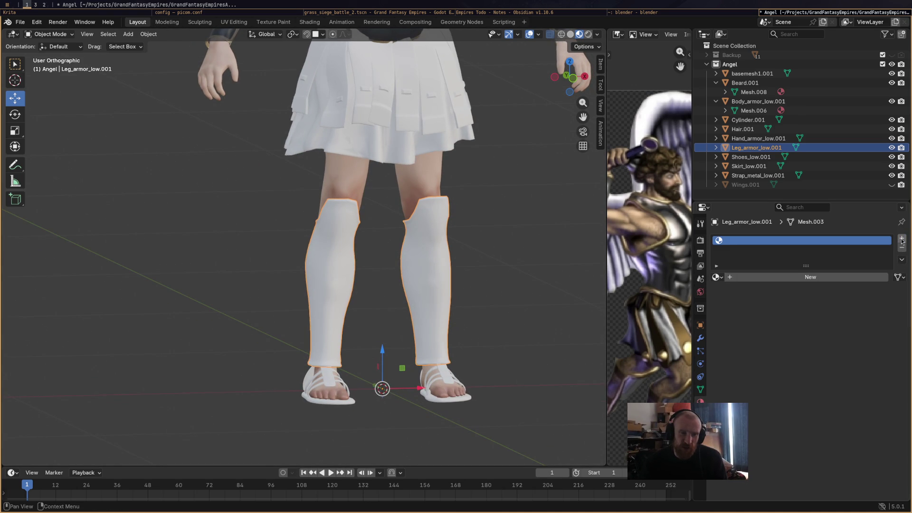
left_click(815, 279)
key("ctrl+s")
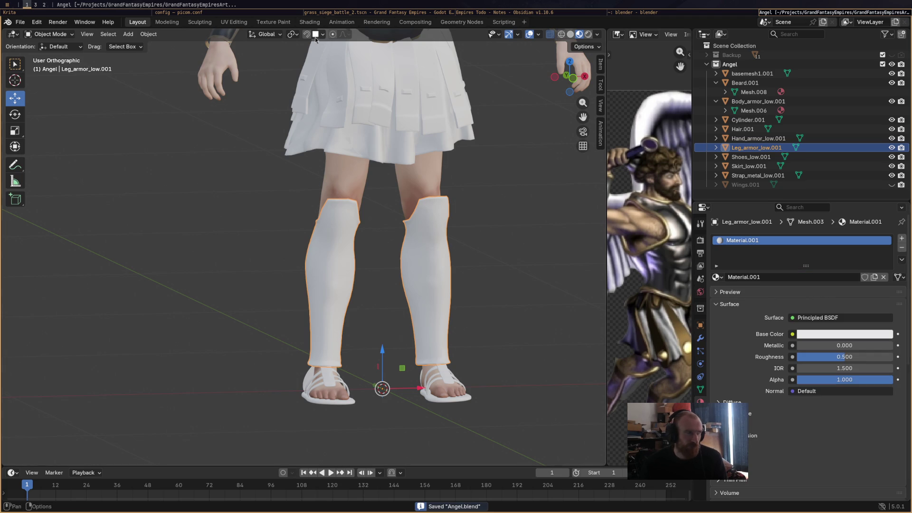
Open the Shading workspace framed on the knee-high leg armor
left_click(308, 22)
scroll(449, 212, "down", 3)
middle_click_drag(457, 196, 475, 64)
mouse_move(496, 114)
middle_mouse_down()
mouse_move(540, 169)
mouse_move(510, 166)
mouse_move(484, 132)
mouse_move(488, 164)
mouse_move(497, 111)
middle_mouse_up()
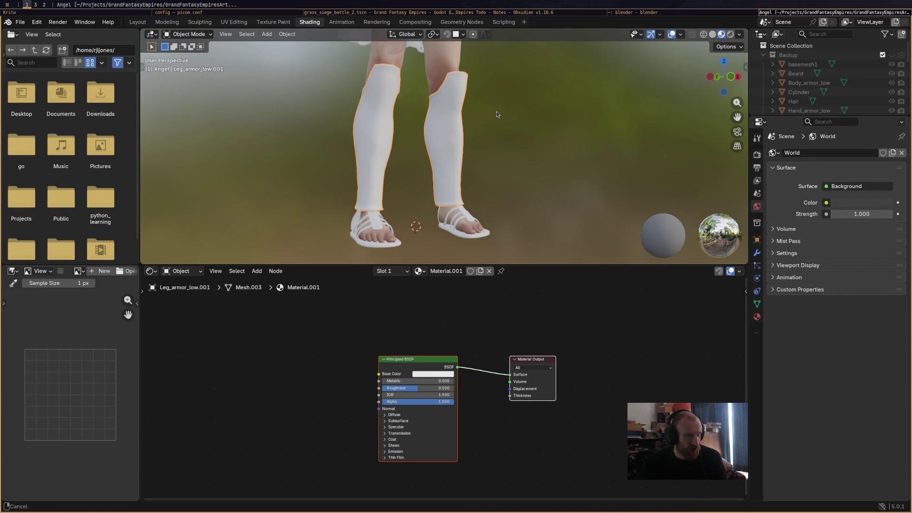
Add a Color Attribute node set to colorSet0 and link it into Base Color
left_click(256, 270)
mouse_move(280, 283)
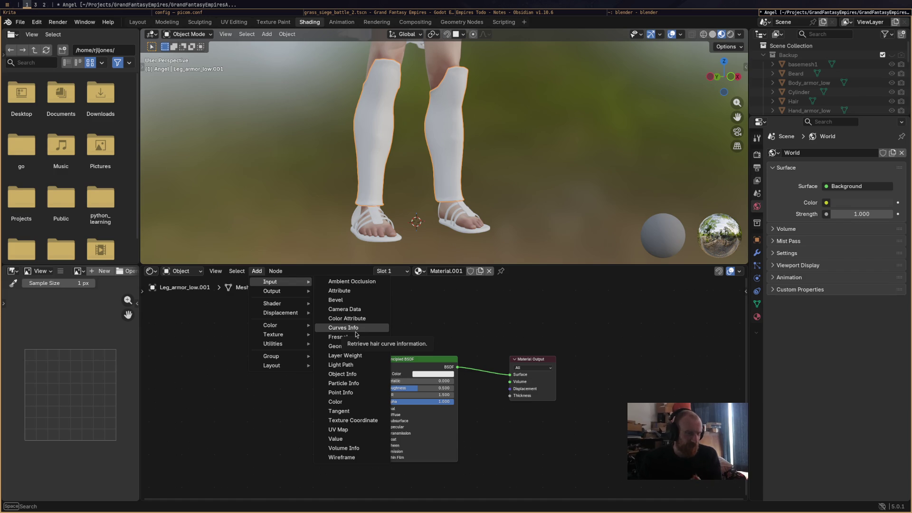
left_click(347, 318)
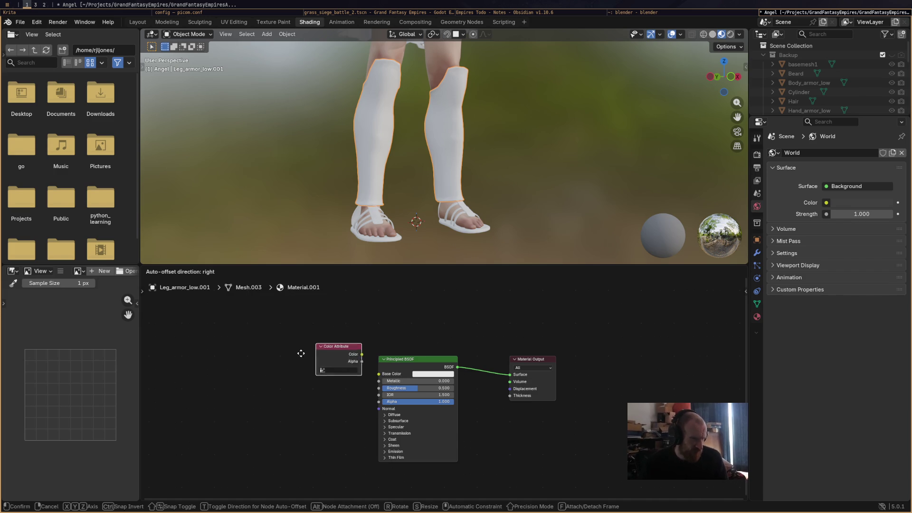
left_click(293, 359)
left_click_drag(339, 368, 378, 374)
left_click_drag(323, 362, 311, 346)
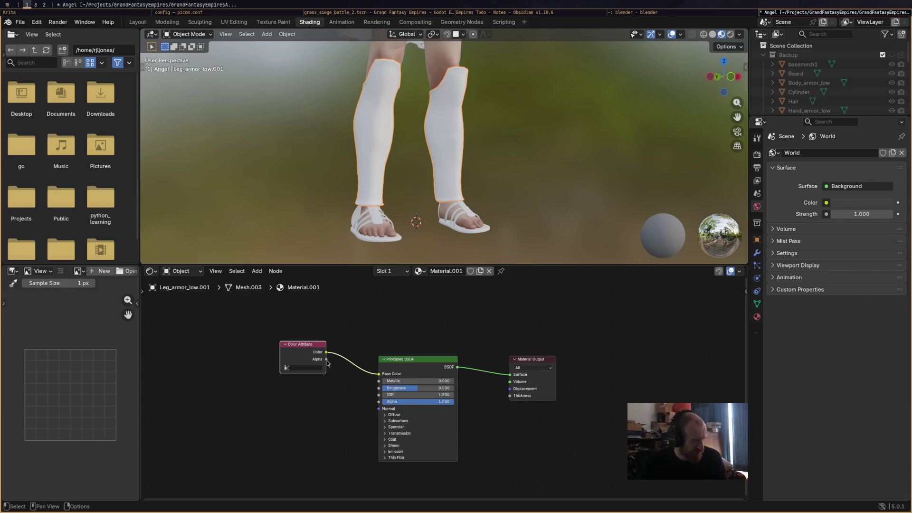
left_click(306, 368)
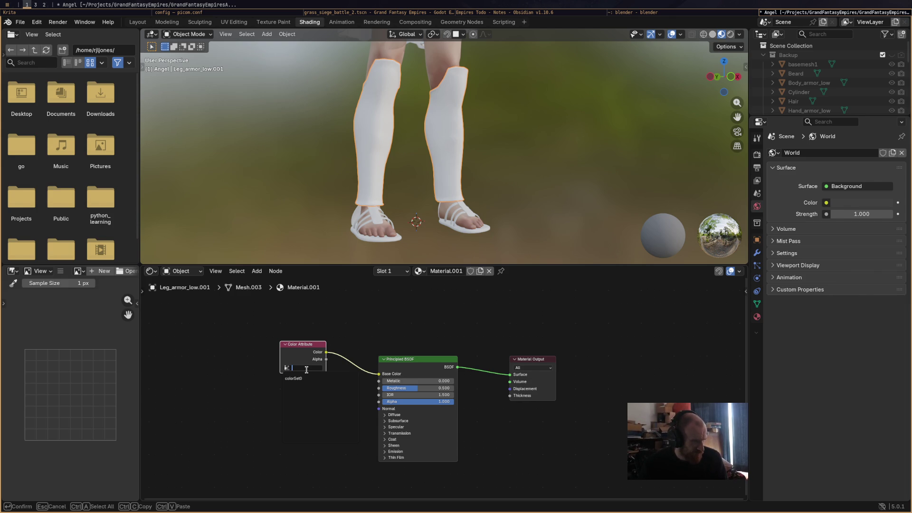
left_click(309, 379)
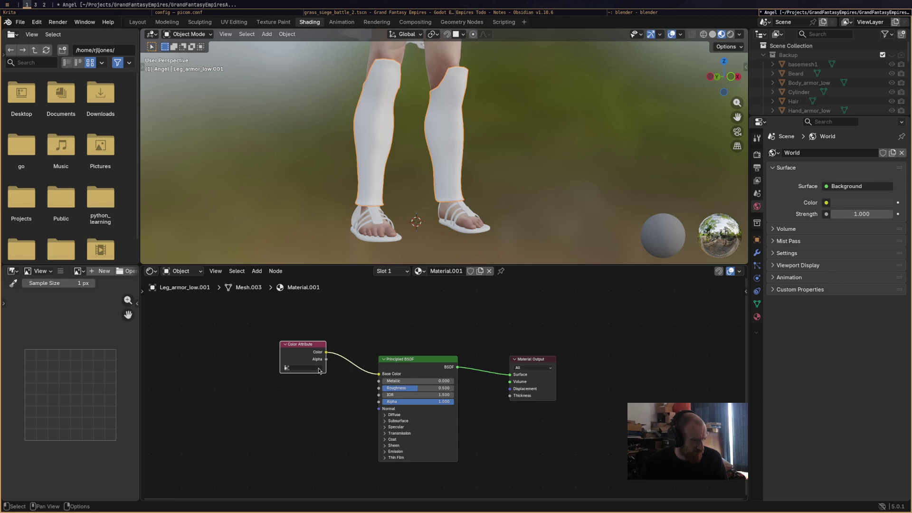
Switch to Vertex Paint and airbrush teal strokes onto both shin guards, keeping colorSet0 assigned
left_click(187, 34)
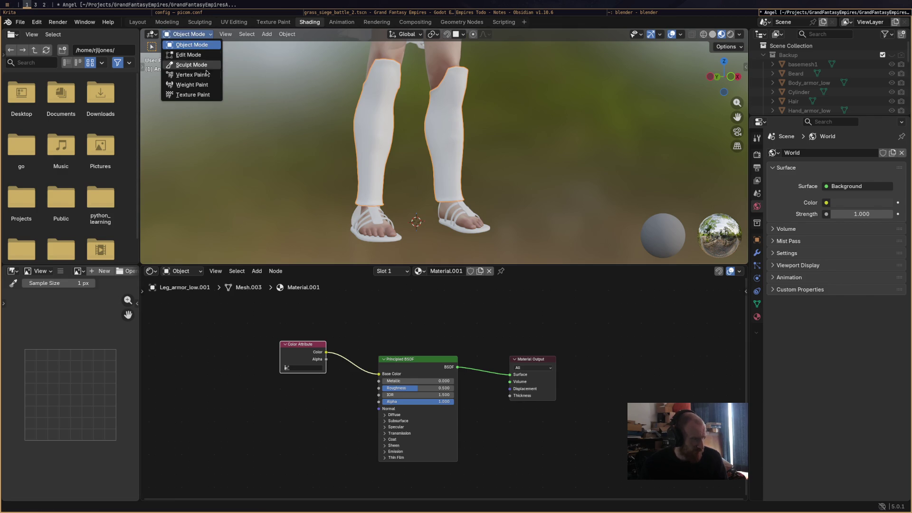
left_click(190, 78)
left_click_drag(386, 111, 449, 138)
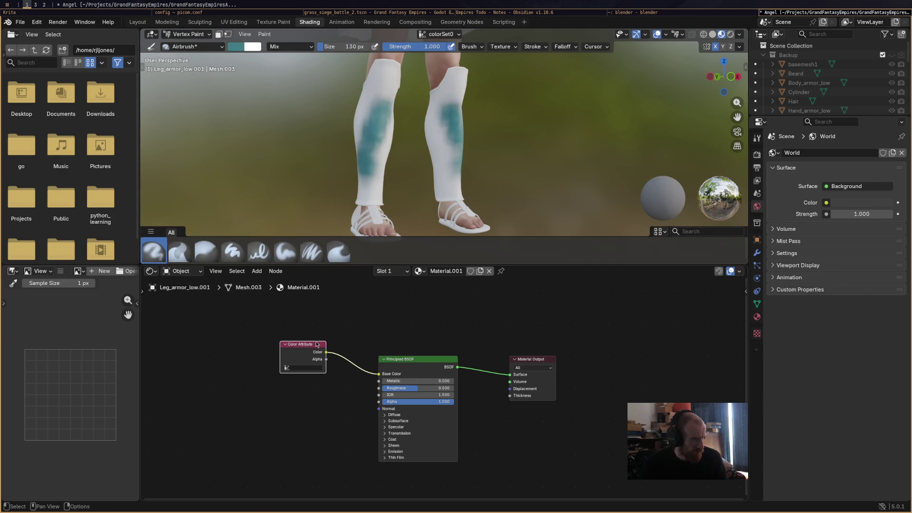
left_click(305, 370)
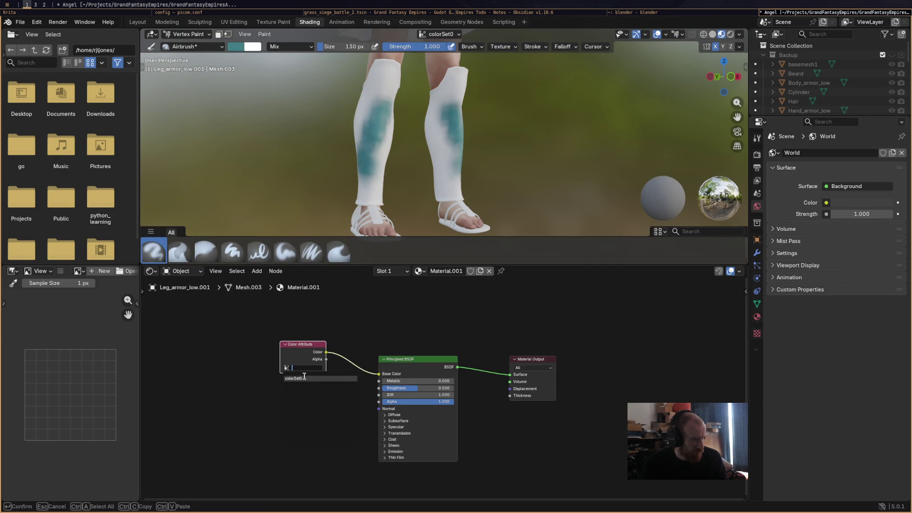
Confirm colorSet0 on the node, save the file, and return to the Layout workspace
left_click(309, 377)
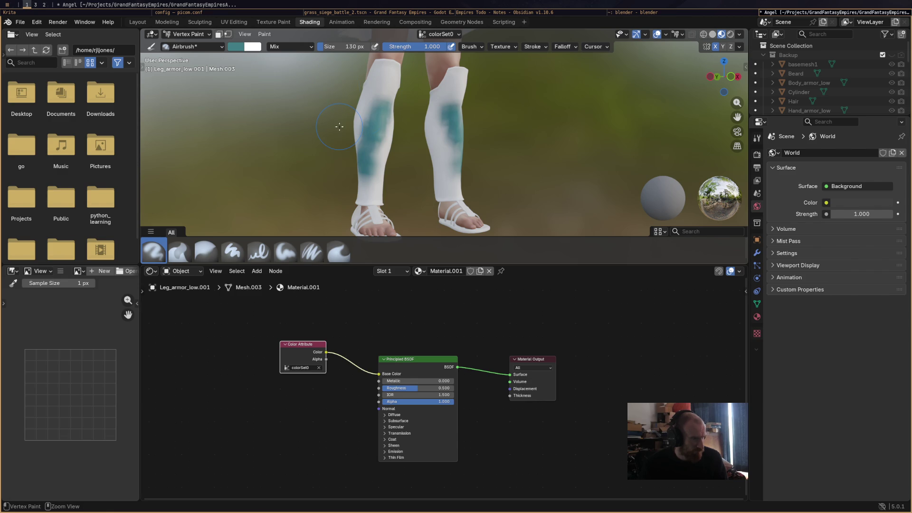
key("ctrl+s")
left_click(138, 22)
middle_click_drag(358, 259, 522, 286)
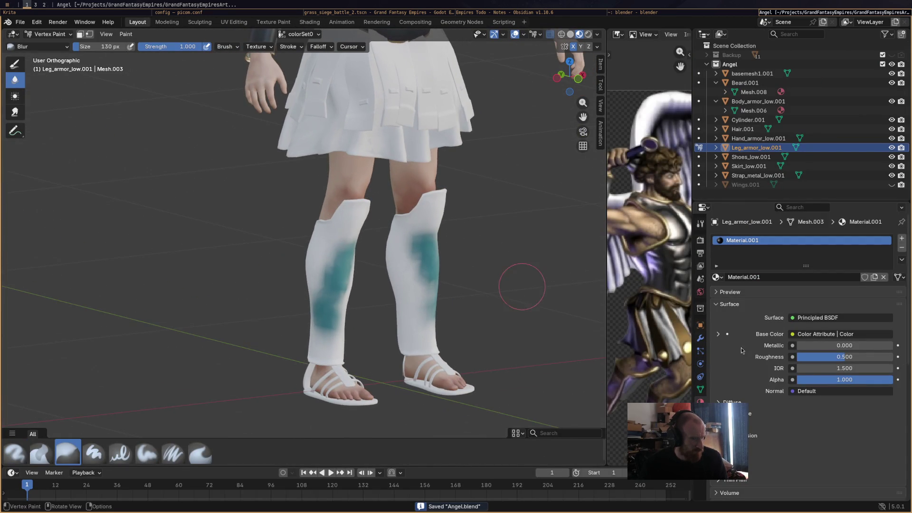
Set the leg armor material's Metallic to 0.760 and Roughness to 0.194
mouse_move(831, 357)
left_mouse_down()
mouse_move(842, 358)
mouse_move(817, 357)
mouse_move(876, 348)
mouse_move(868, 345)
left_mouse_up()
left_click_drag(819, 357, 812, 356)
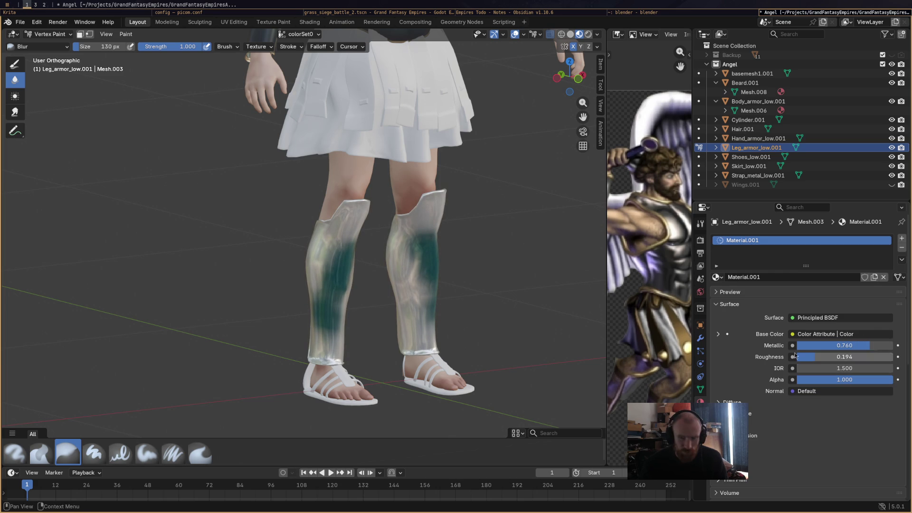
mouse_move(366, 301)
middle_mouse_down()
mouse_move(310, 328)
mouse_move(366, 315)
mouse_move(345, 264)
middle_mouse_up()
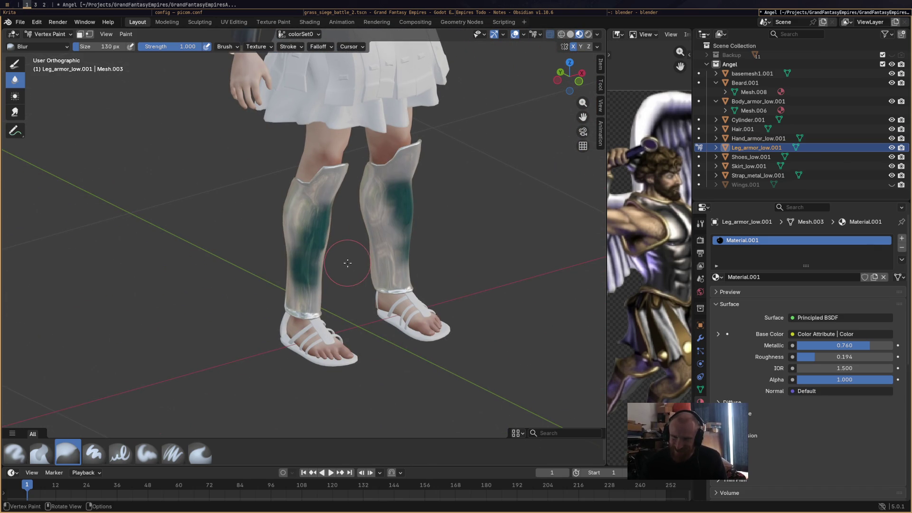
mouse_move(474, 223)
middle_mouse_down()
mouse_move(491, 200)
mouse_move(473, 258)
middle_mouse_up()
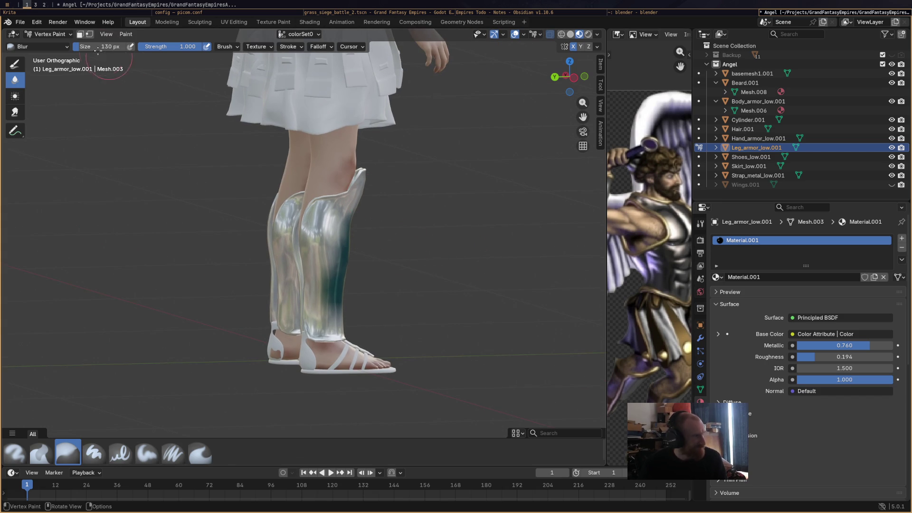
left_click(47, 34)
In Edit Mode, select linked strips, an edge loop and two face loops on the leg armour
left_click(49, 54)
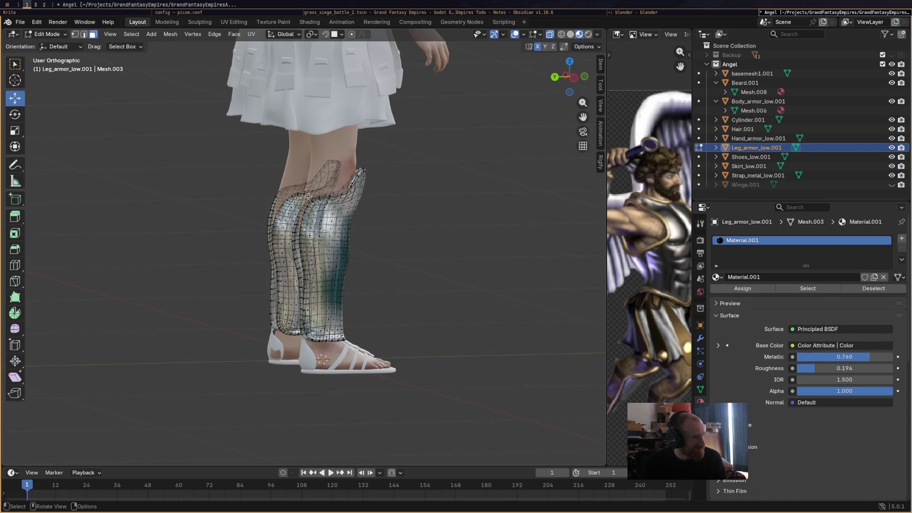
scroll(339, 198, "up", 5)
mouse_move(341, 198)
middle_mouse_down()
mouse_move(386, 199)
mouse_move(295, 181)
middle_mouse_up()
key("l")
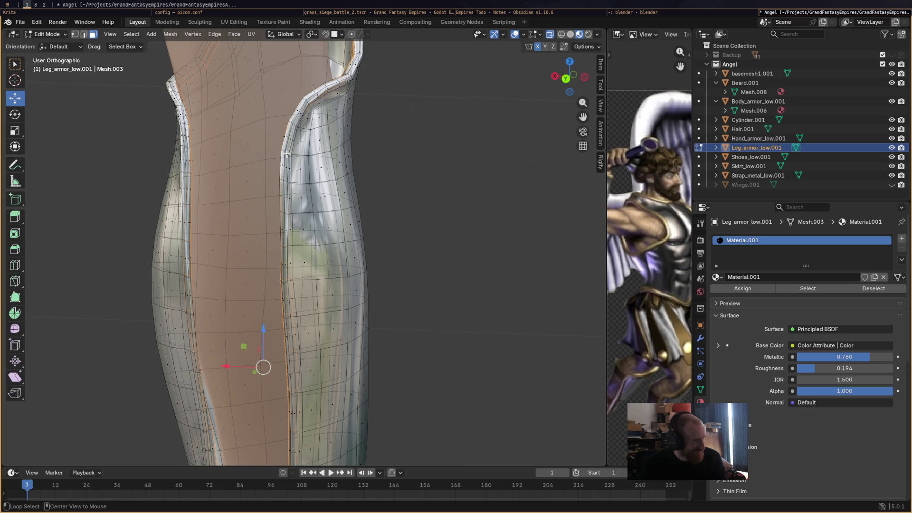
left_click(76, 35)
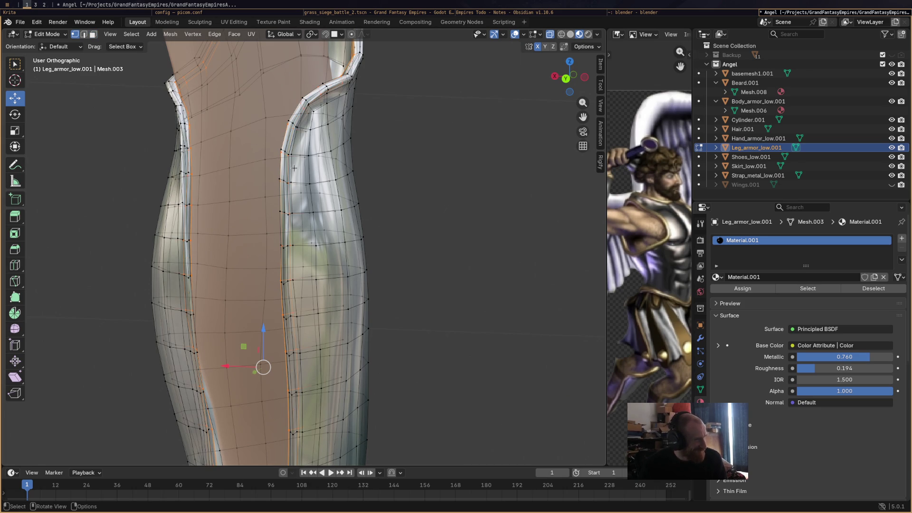
left_click(289, 157, "alt")
left_click(93, 35)
left_click(290, 154, "alt")
left_click(283, 150, "alt+shift")
Add the loop along the face strip's edges, then switch the armour to Vertex Paint
mouse_move(287, 152)
middle_mouse_down()
mouse_move(331, 160)
mouse_move(288, 123)
mouse_move(259, 127)
mouse_move(329, 209)
mouse_move(263, 204)
middle_mouse_up()
scroll(263, 204, "down", 4)
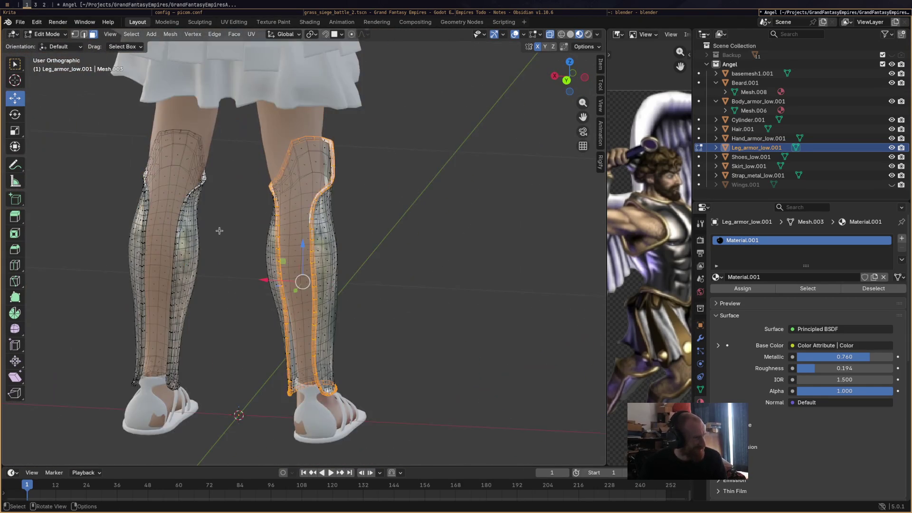
scroll(219, 231, "up", 6)
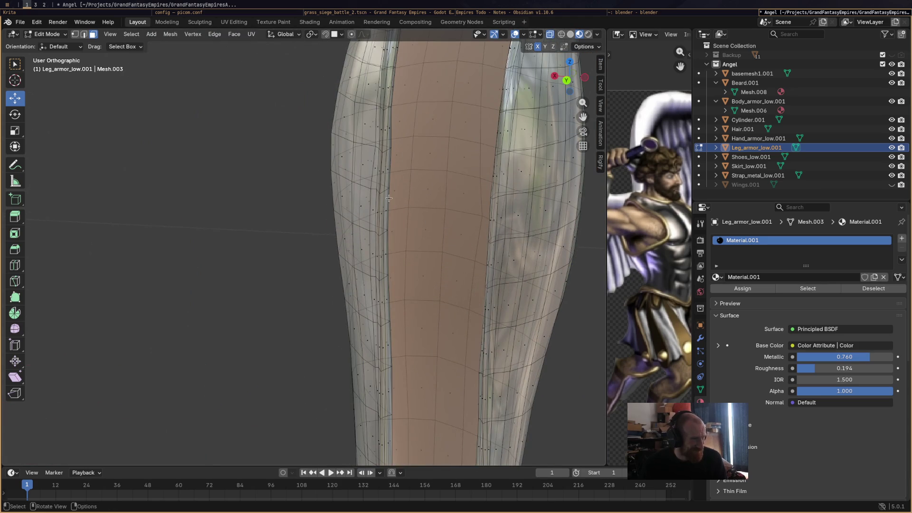
left_click(383, 192, "alt")
mouse_move(381, 192)
middle_mouse_down()
mouse_move(433, 197)
mouse_move(392, 193)
mouse_move(409, 198)
mouse_move(401, 206)
mouse_move(372, 189)
mouse_move(387, 194)
mouse_move(377, 183)
mouse_move(478, 233)
mouse_move(369, 269)
mouse_move(516, 284)
mouse_move(329, 253)
mouse_move(206, 198)
middle_mouse_up()
scroll(399, 205, "down", 3)
scroll(377, 182, "up", 2)
scroll(470, 231, "down", 3)
scroll(478, 233, "down", 4)
left_click(47, 35)
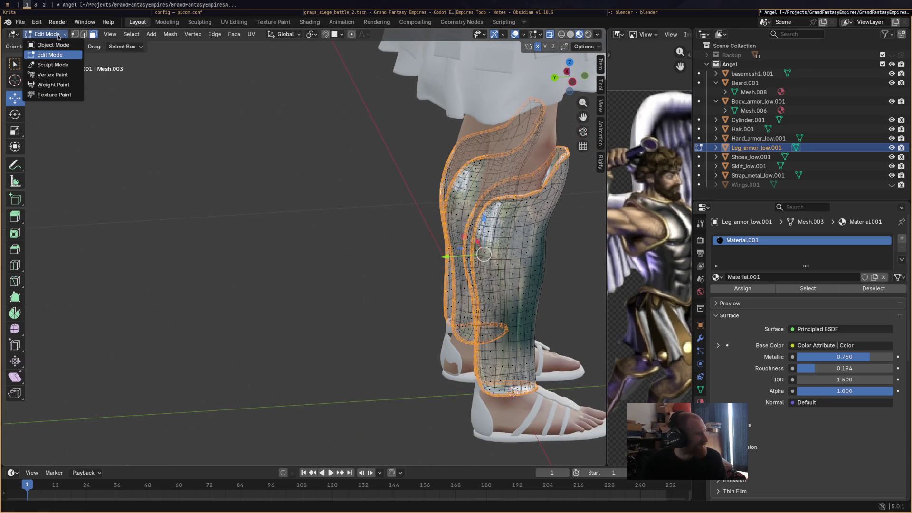
left_click(52, 75)
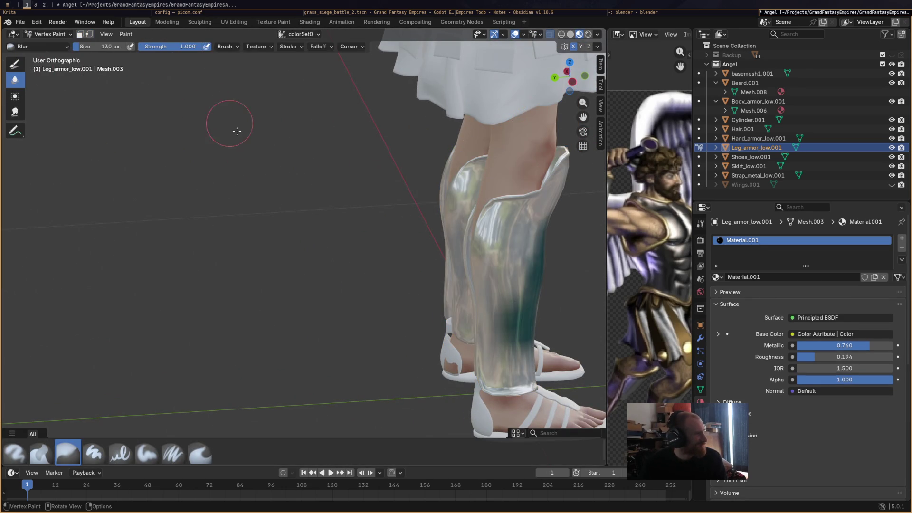
Enable face masking, pick the Airbrush, and paint cream along the inner armour edge
left_click(80, 33)
mouse_move(361, 223)
middle_mouse_down()
mouse_move(490, 227)
mouse_move(497, 216)
middle_mouse_up()
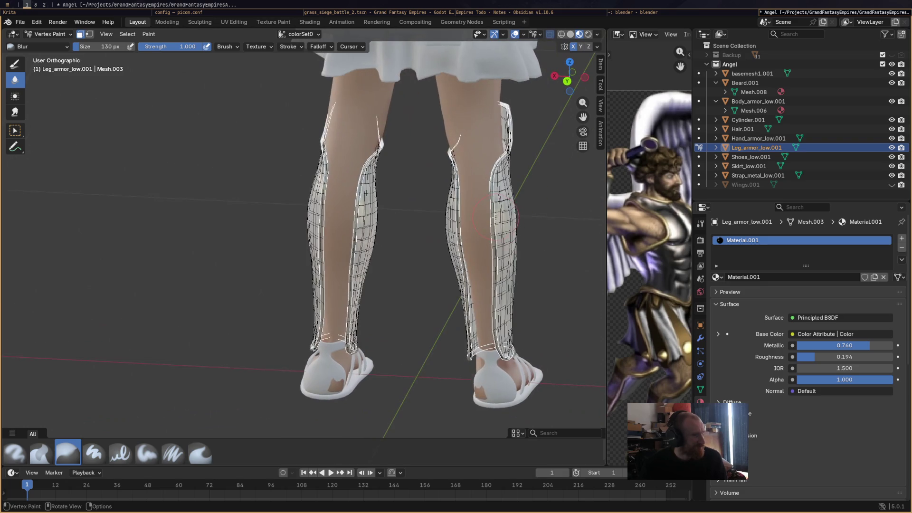
left_click(700, 223)
left_click(14, 453)
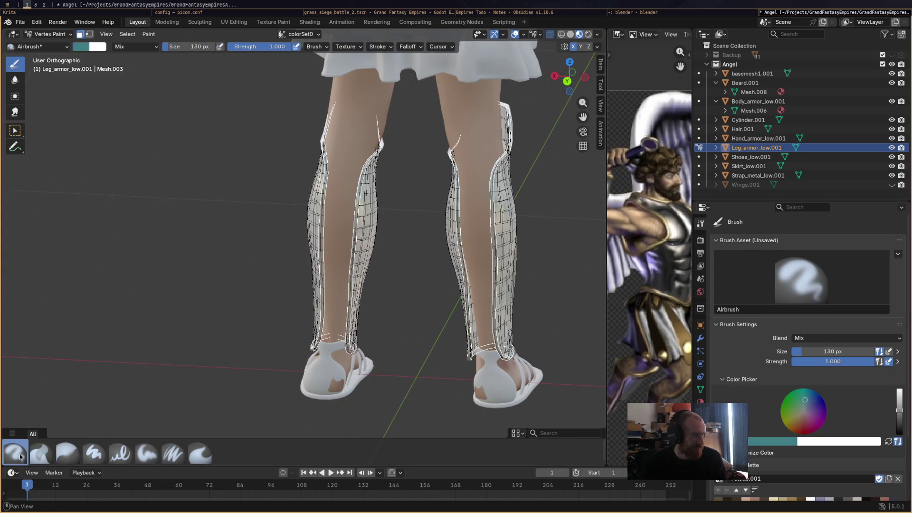
scroll(844, 467, "down", 3)
scroll(844, 467, "down", 1)
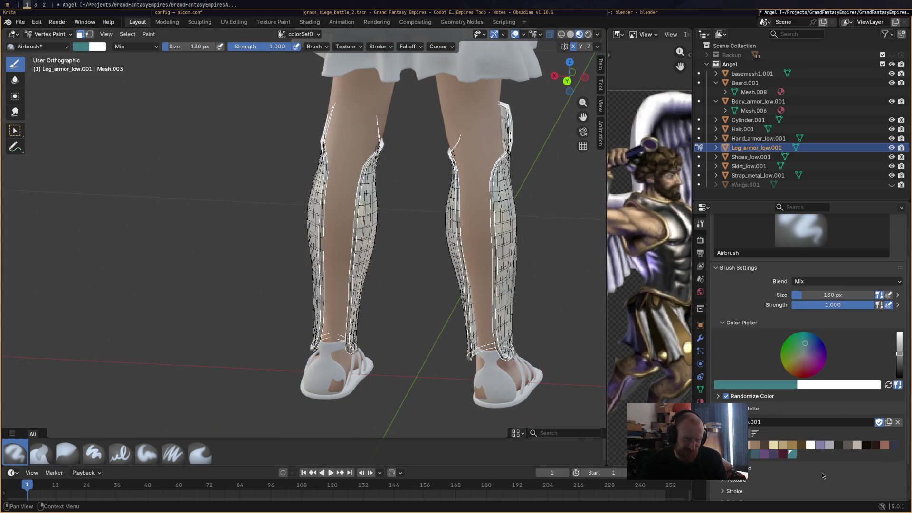
left_click(774, 446)
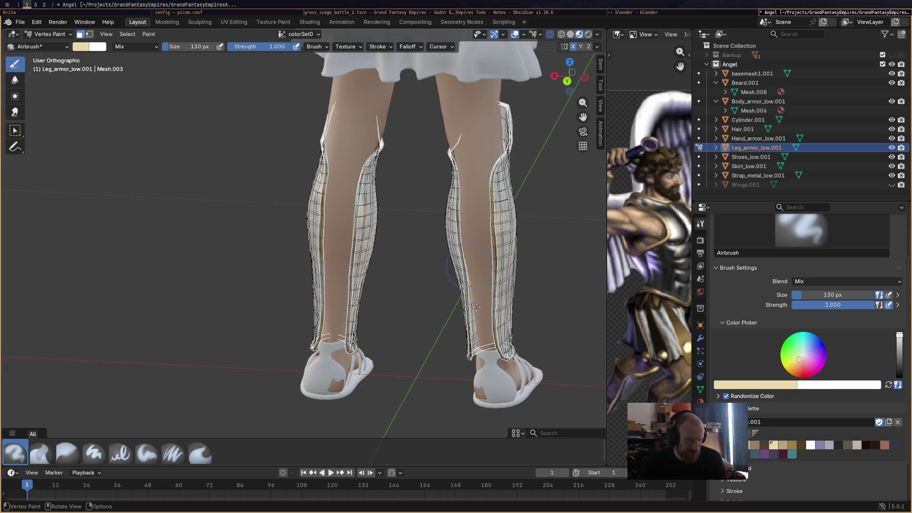
left_click_drag(331, 255, 323, 260)
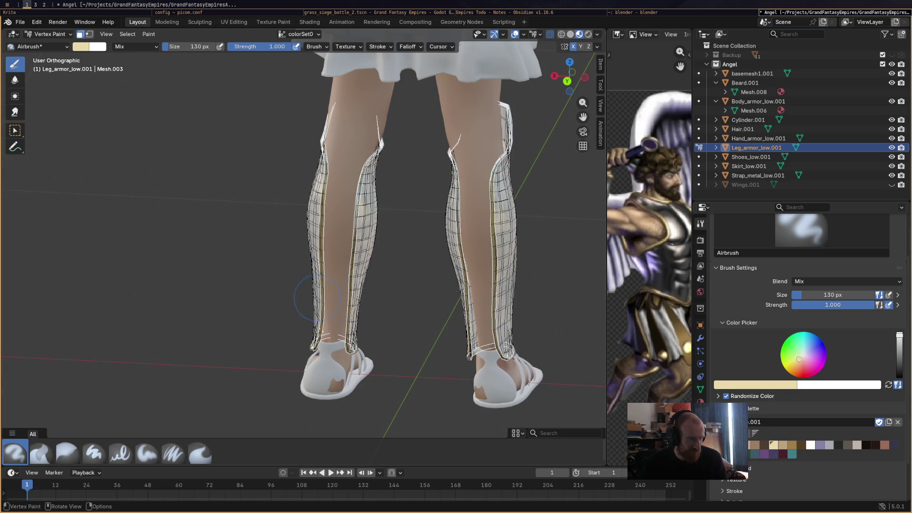
Switch to the tan palette swatch for the armour edge trim
scroll(342, 246, "down", 4)
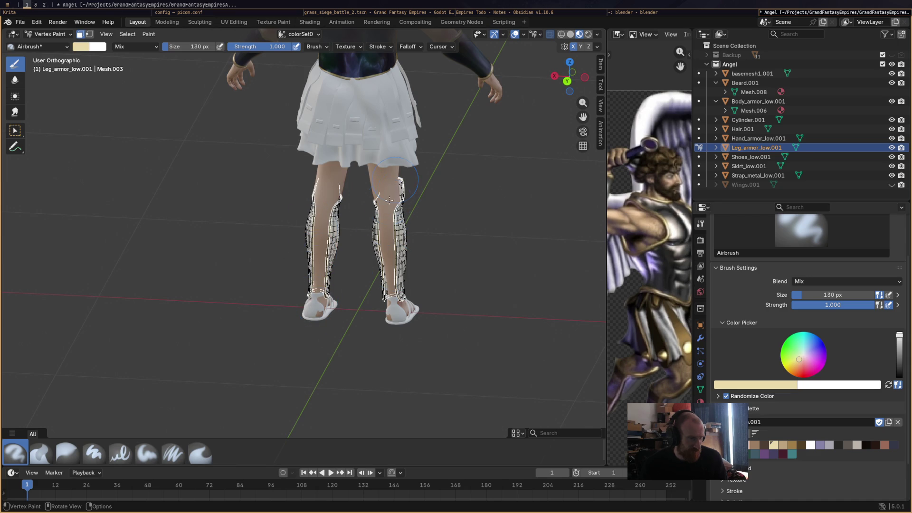
mouse_move(401, 305)
middle_mouse_down()
mouse_move(309, 301)
mouse_move(385, 313)
middle_mouse_up()
scroll(375, 315, "up", 8)
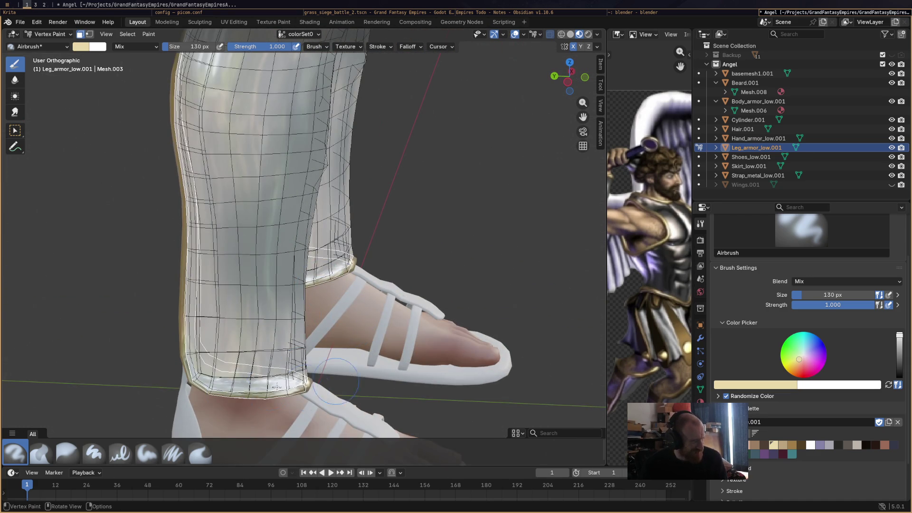
scroll(337, 380, "down", 3)
middle_click_drag(394, 295, 285, 302)
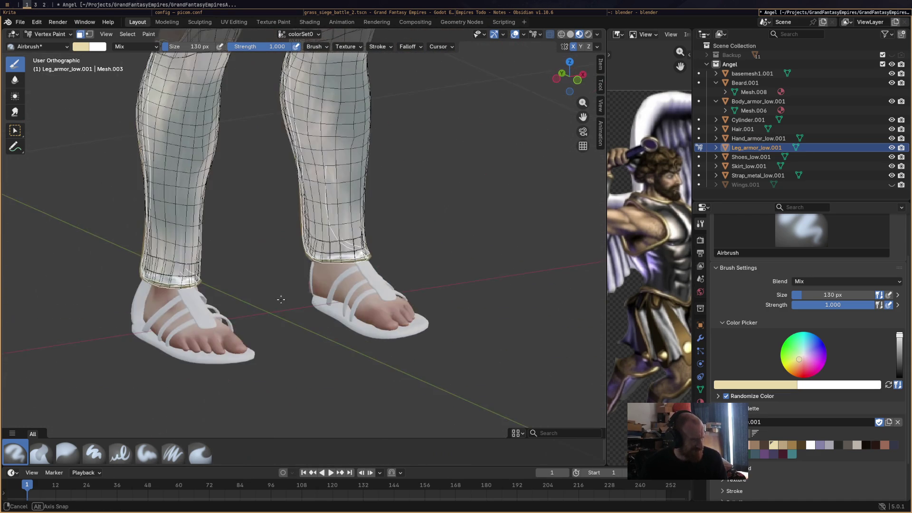
middle_click_drag(418, 271, 442, 233, "shift")
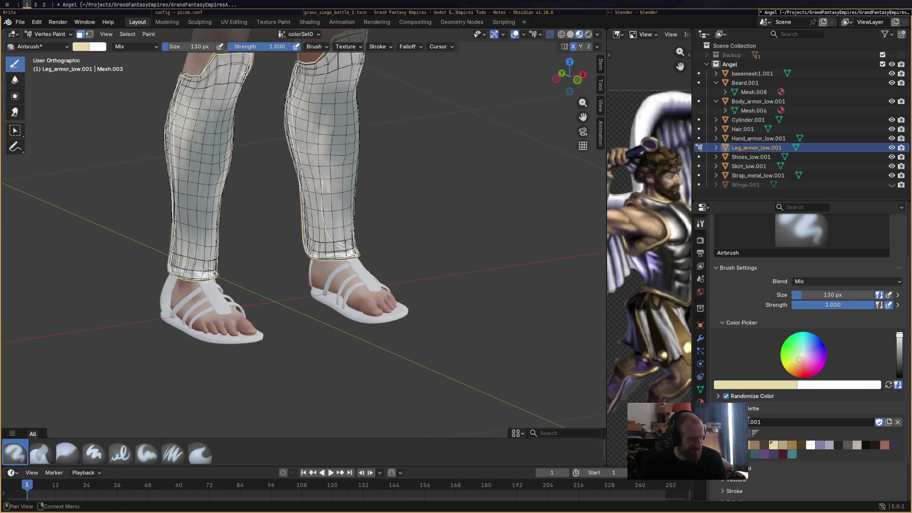
left_click(790, 446)
middle_click_drag(266, 171, 208, 146)
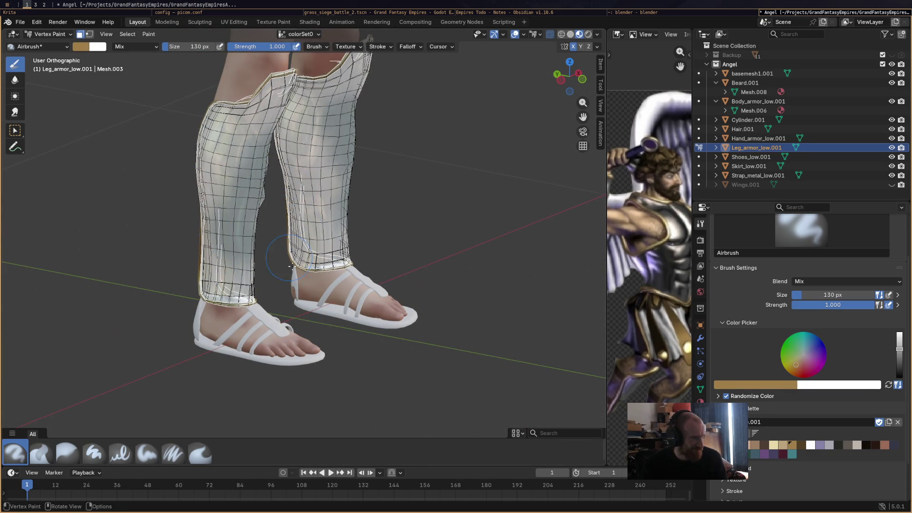
Change the selection tool to circle select
middle_click_drag(340, 263, 284, 295)
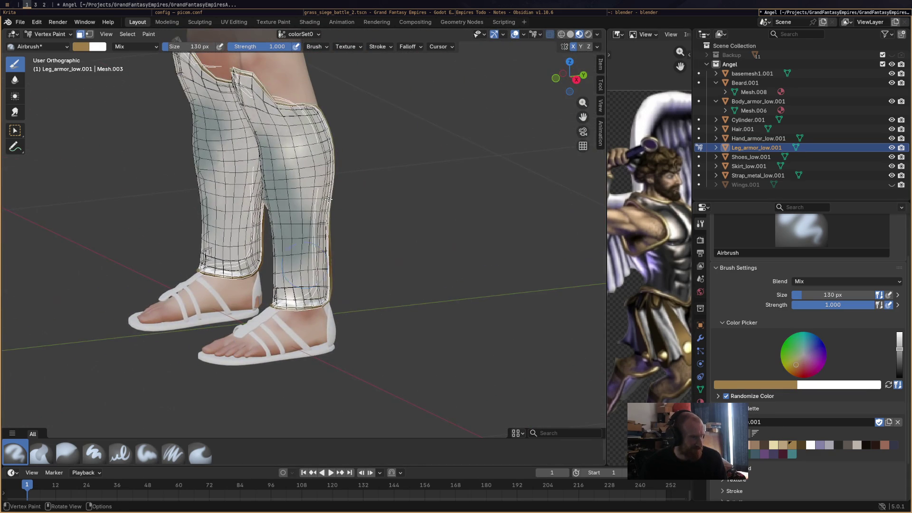
mouse_move(284, 333)
middle_mouse_down()
mouse_move(387, 331)
mouse_move(400, 323)
middle_mouse_up()
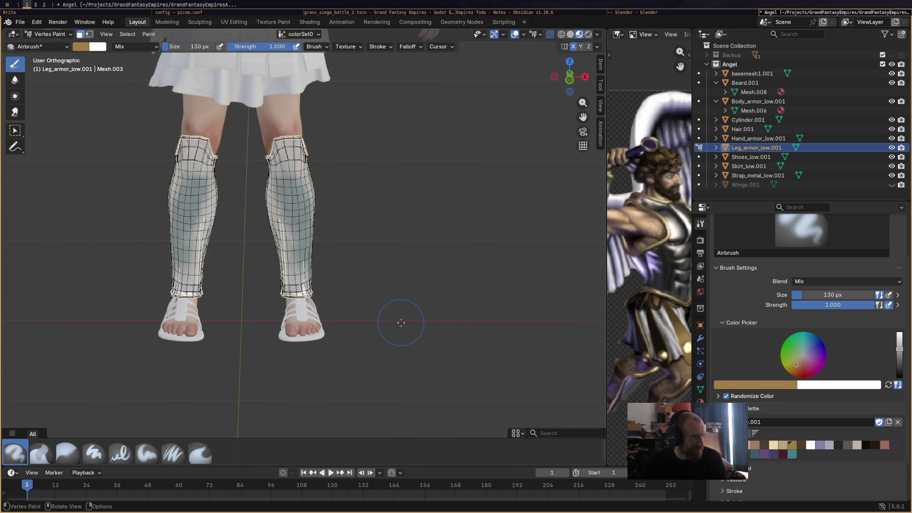
left_click(127, 34)
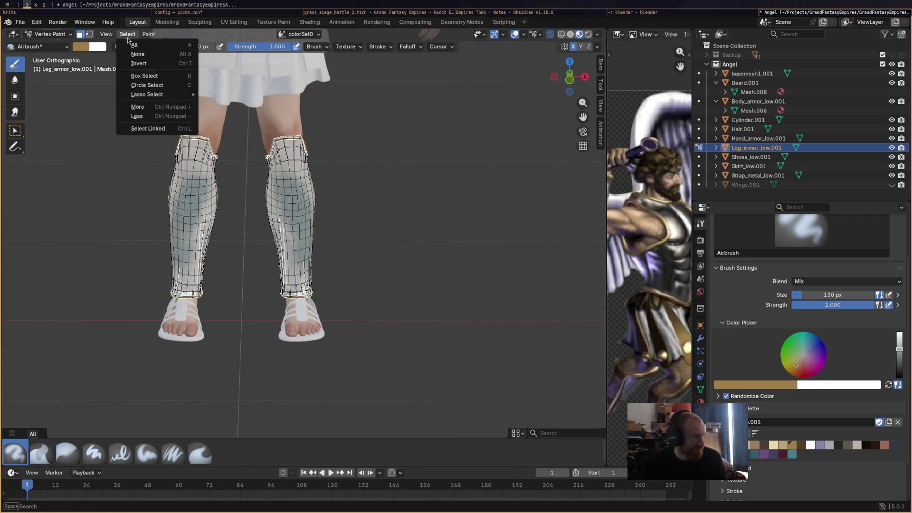
left_click(157, 88)
mouse_move(325, 261)
middle_mouse_down()
mouse_move(407, 264)
mouse_move(328, 229)
mouse_move(484, 291)
middle_mouse_up()
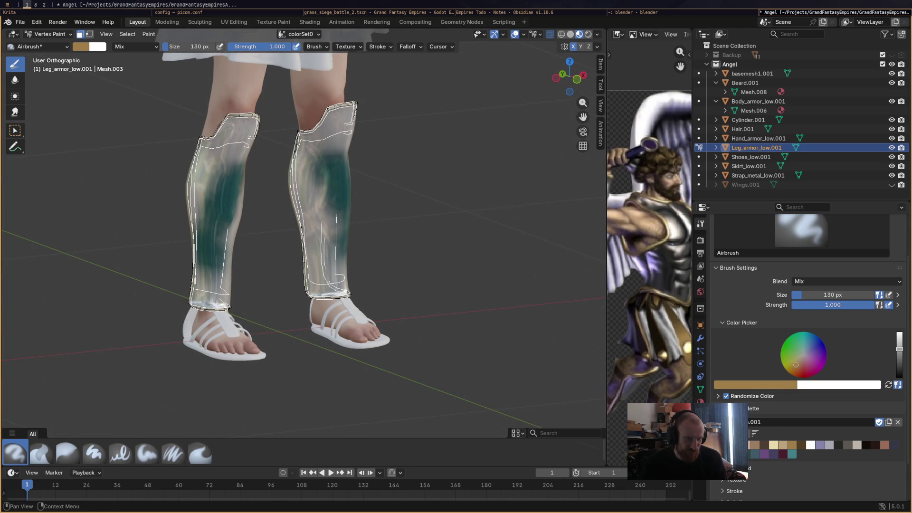
Airbrush the dark palette colour over both leg armours
left_click(894, 447)
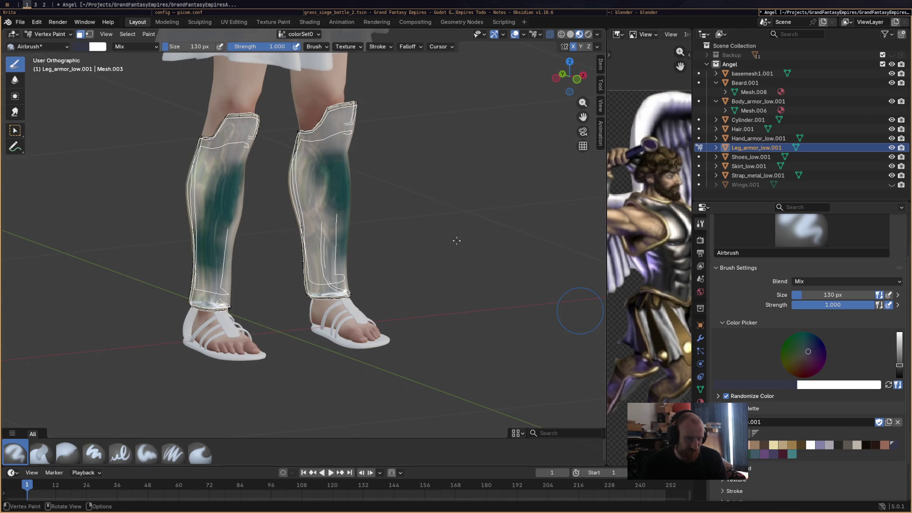
mouse_move(235, 154)
left_mouse_down()
mouse_move(217, 142)
mouse_move(197, 209)
mouse_move(204, 280)
mouse_move(218, 290)
mouse_move(196, 311)
mouse_move(223, 209)
mouse_move(228, 252)
left_mouse_up()
middle_click_drag(228, 251, 200, 143)
mouse_move(199, 142)
left_mouse_down()
mouse_move(192, 130)
mouse_move(209, 157)
mouse_move(205, 290)
mouse_move(204, 208)
mouse_move(189, 223)
mouse_move(204, 148)
mouse_move(260, 252)
left_mouse_up()
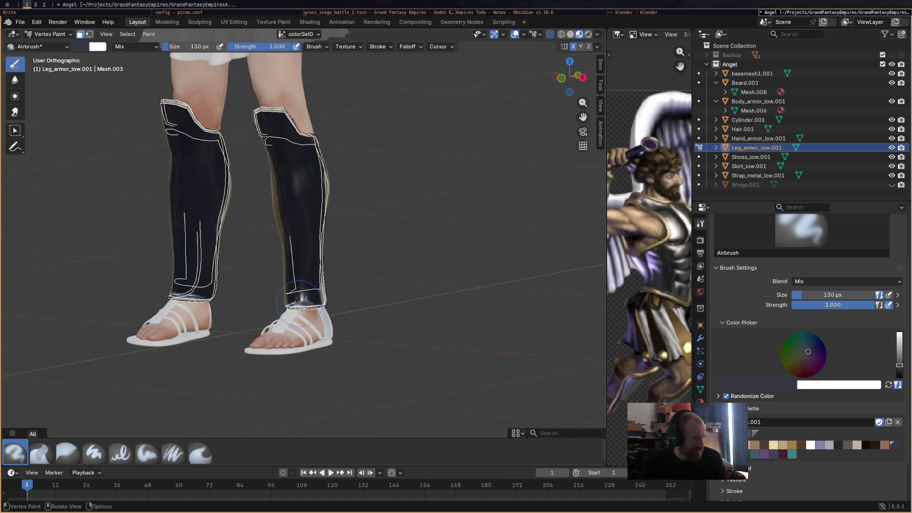
middle_click_drag(265, 290, 294, 170)
left_click_drag(240, 142, 223, 266)
mouse_move(224, 266)
middle_mouse_down()
mouse_move(283, 215)
mouse_move(257, 190)
middle_mouse_up()
Paint dark red down the left armour and along the right armour's inner edge
left_click(790, 455)
left_click(785, 455)
mouse_move(237, 142)
left_mouse_down()
mouse_move(204, 204)
mouse_move(213, 282)
left_mouse_up()
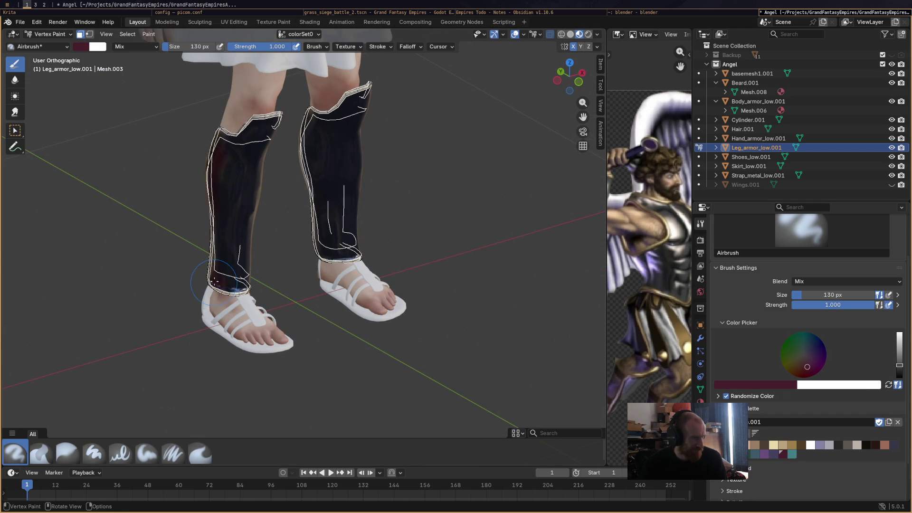
mouse_move(309, 191)
left_mouse_down()
mouse_move(314, 143)
mouse_move(310, 207)
left_mouse_up()
mouse_move(319, 252)
middle_mouse_down()
mouse_move(408, 238)
mouse_move(456, 214)
mouse_move(546, 228)
mouse_move(664, 295)
middle_mouse_up()
Add dark green, purple and teal strokes up and down both leg armours
left_click(754, 454)
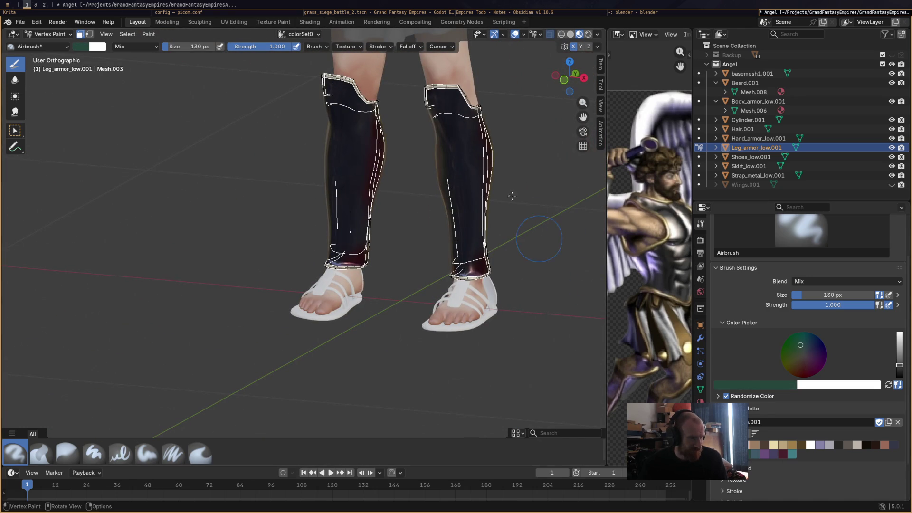
mouse_move(474, 188)
left_mouse_down()
mouse_move(458, 135)
mouse_move(452, 148)
mouse_move(472, 252)
left_mouse_up()
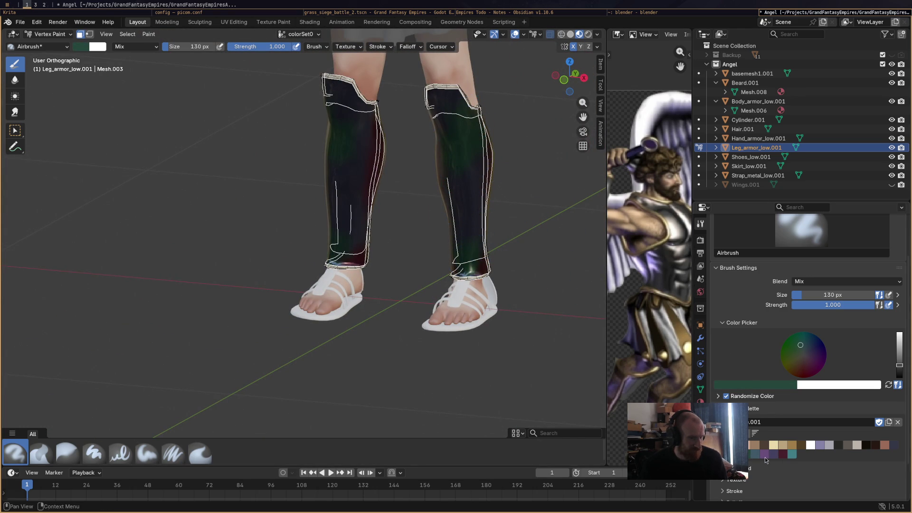
left_click(763, 454)
mouse_move(456, 213)
left_mouse_down()
mouse_move(463, 161)
mouse_move(453, 128)
mouse_move(430, 106)
left_mouse_up()
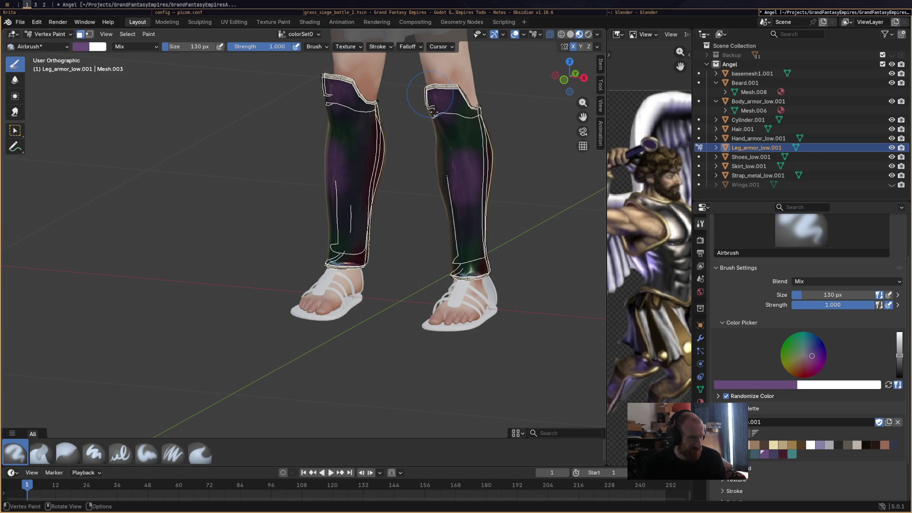
middle_click_drag(431, 106, 418, 119)
left_click(792, 454)
mouse_move(418, 121)
left_mouse_down()
mouse_move(435, 157)
mouse_move(442, 263)
left_mouse_up()
mouse_move(442, 263)
middle_mouse_down()
mouse_move(510, 237)
mouse_move(398, 231)
mouse_move(199, 342)
middle_mouse_up()
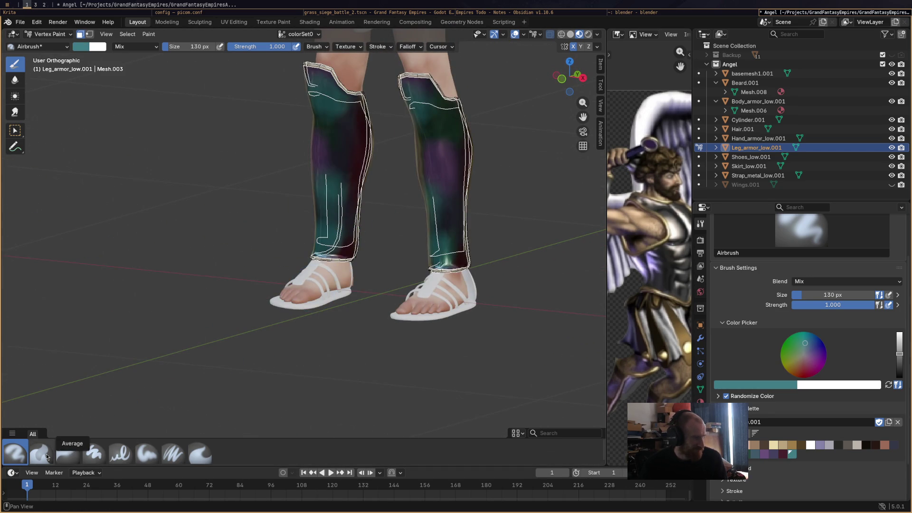
Switch to the Blur brush and blend the purple and teal on the right armour
left_click(42, 454)
left_click(67, 453)
mouse_move(439, 158)
left_mouse_down()
mouse_move(422, 181)
mouse_move(453, 190)
mouse_move(451, 143)
mouse_move(441, 247)
mouse_move(447, 235)
mouse_move(417, 153)
mouse_move(413, 82)
mouse_move(427, 117)
mouse_move(319, 88)
mouse_move(342, 121)
mouse_move(384, 123)
mouse_move(367, 109)
mouse_move(365, 261)
mouse_move(367, 253)
left_mouse_up()
Save Angel.blend and blur the colours on both leg armours, orbiting to check the figure
key("ctrl+s")
middle_click_drag(367, 253, 357, 103)
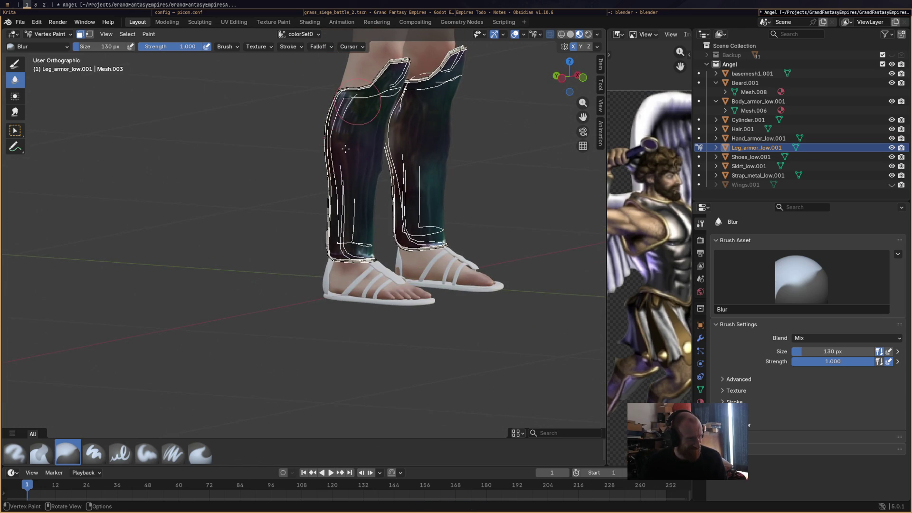
middle_click_drag(365, 243, 342, 228)
mouse_move(342, 228)
left_mouse_down()
mouse_move(382, 247)
mouse_move(370, 156)
left_mouse_up()
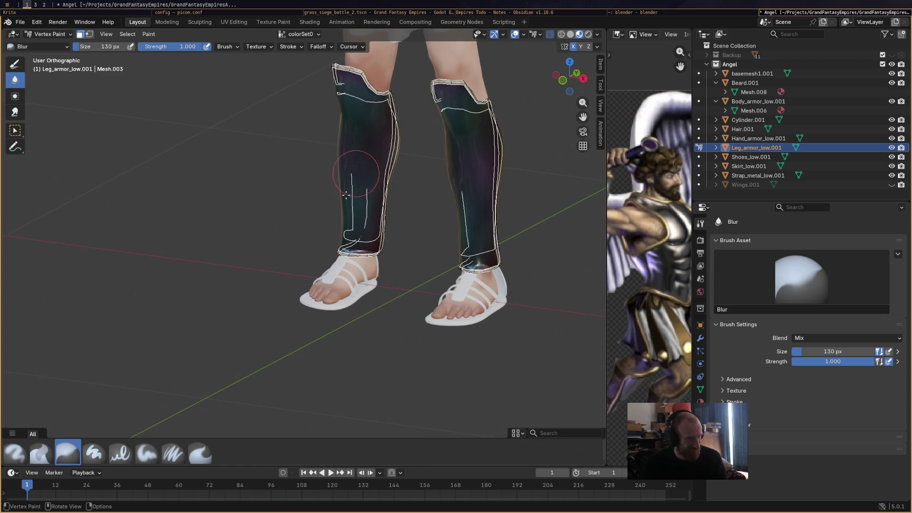
mouse_move(355, 234)
middle_mouse_down()
mouse_move(375, 267)
mouse_move(312, 219)
middle_mouse_up()
mouse_move(331, 113)
middle_mouse_down()
mouse_move(429, 195)
mouse_move(502, 199)
mouse_move(399, 211)
mouse_move(298, 308)
mouse_move(366, 266)
mouse_move(320, 260)
middle_mouse_up()
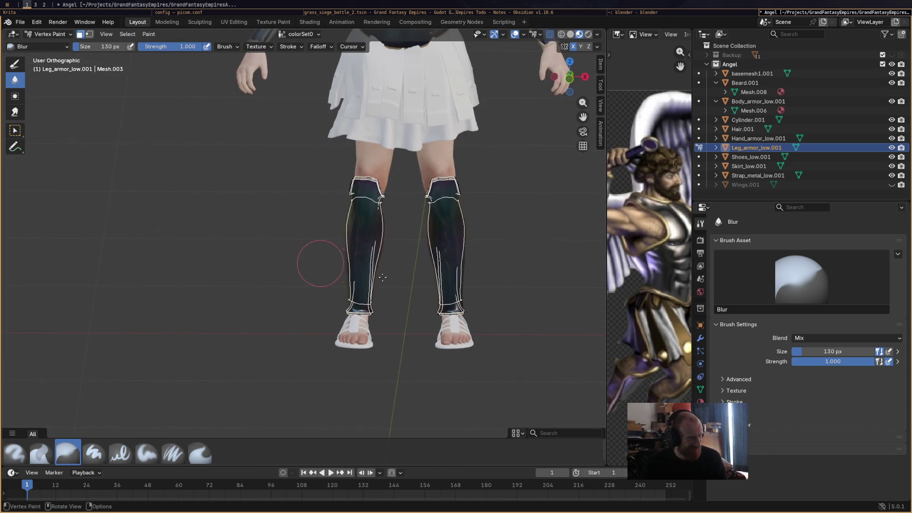
scroll(425, 297, "down", 3)
scroll(424, 298, "down", 3)
mouse_move(386, 261)
middle_mouse_down()
mouse_move(454, 258)
mouse_move(418, 237)
mouse_move(362, 167)
middle_mouse_up()
scroll(362, 167, "up", 3)
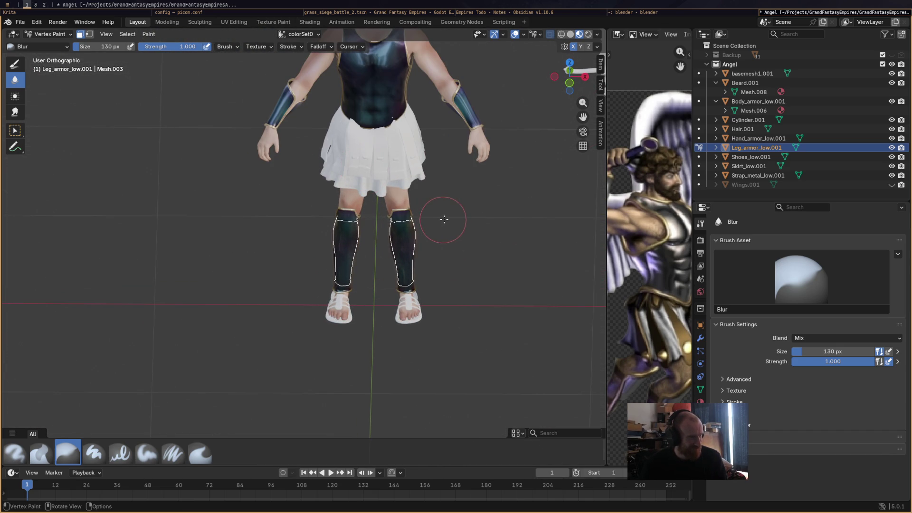
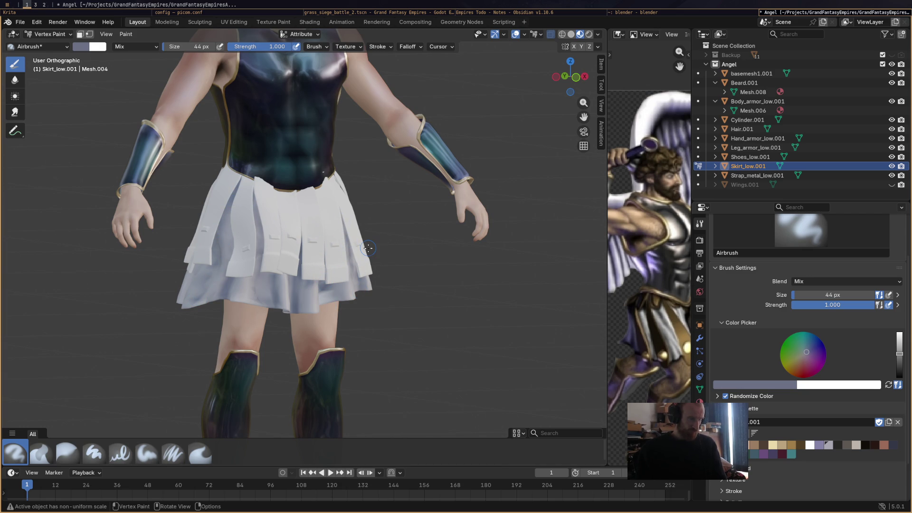
Inspect the skirt from all sides and set the paint colour to a light beige
mouse_move(387, 315)
middle_mouse_down()
mouse_move(332, 321)
mouse_move(454, 324)
mouse_move(247, 328)
mouse_move(305, 348)
middle_mouse_up()
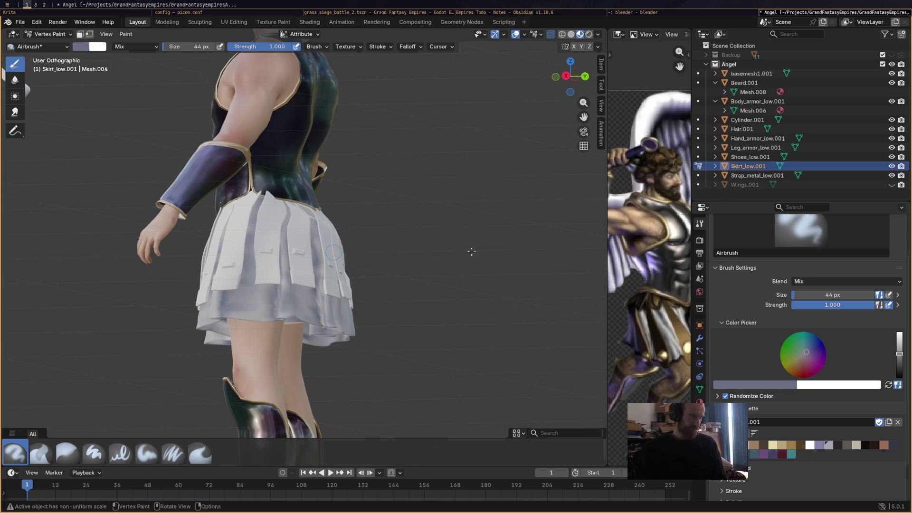
mouse_move(461, 319)
middle_mouse_down()
mouse_move(432, 330)
mouse_move(497, 346)
mouse_move(380, 328)
middle_mouse_up()
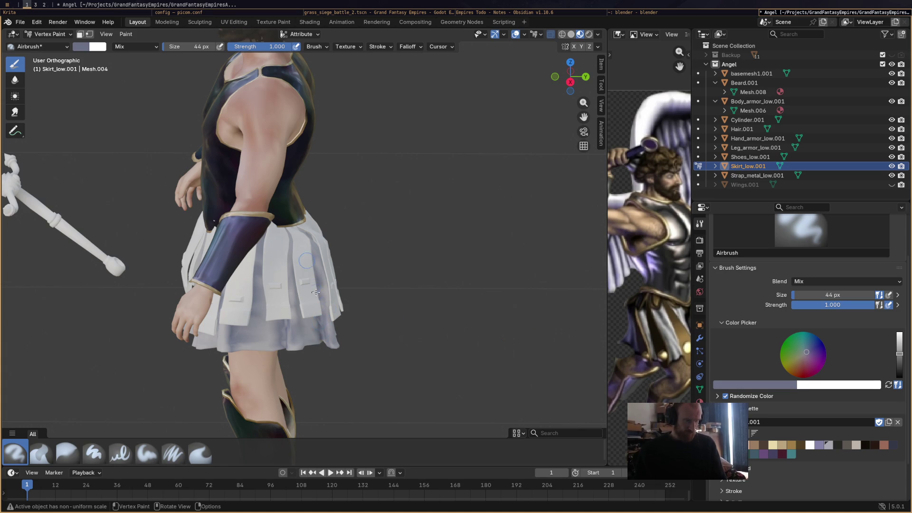
middle_click_drag(310, 269, 419, 317)
middle_click_drag(456, 237, 459, 271)
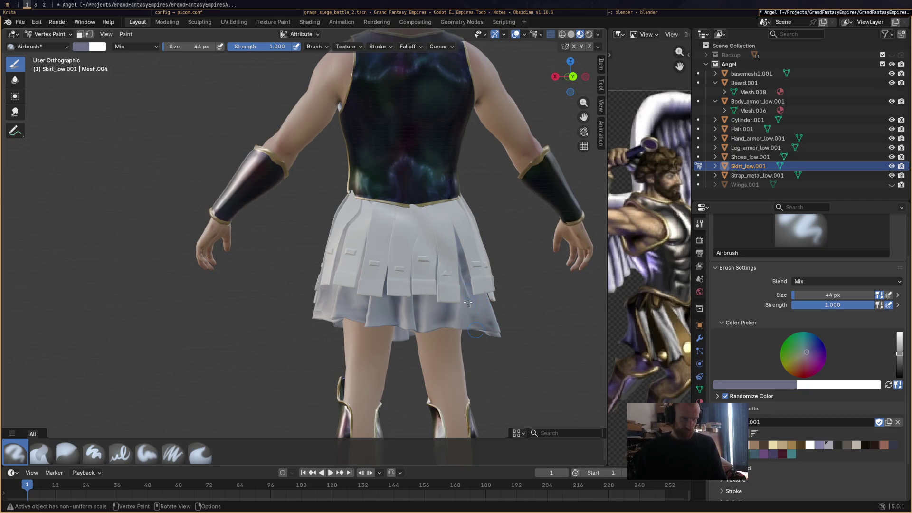
middle_click_drag(517, 244, 467, 326)
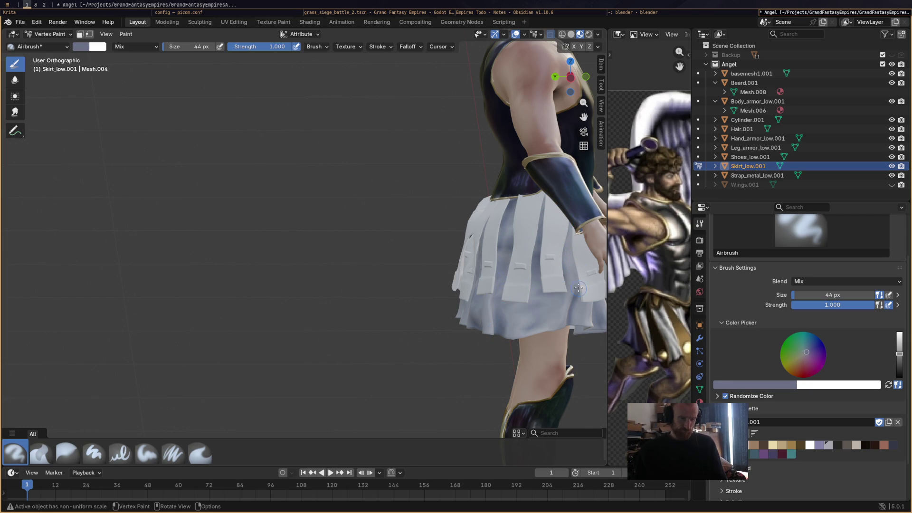
middle_click_drag(570, 311, 549, 338)
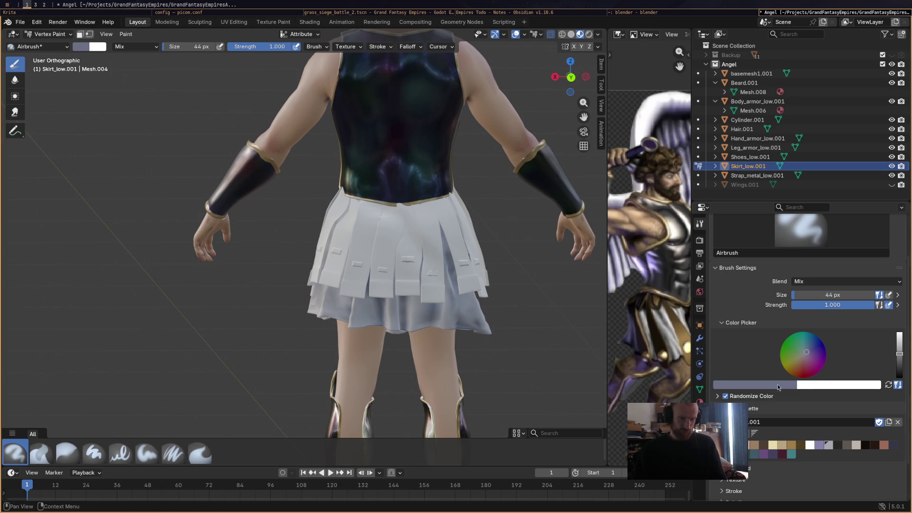
left_click(899, 337)
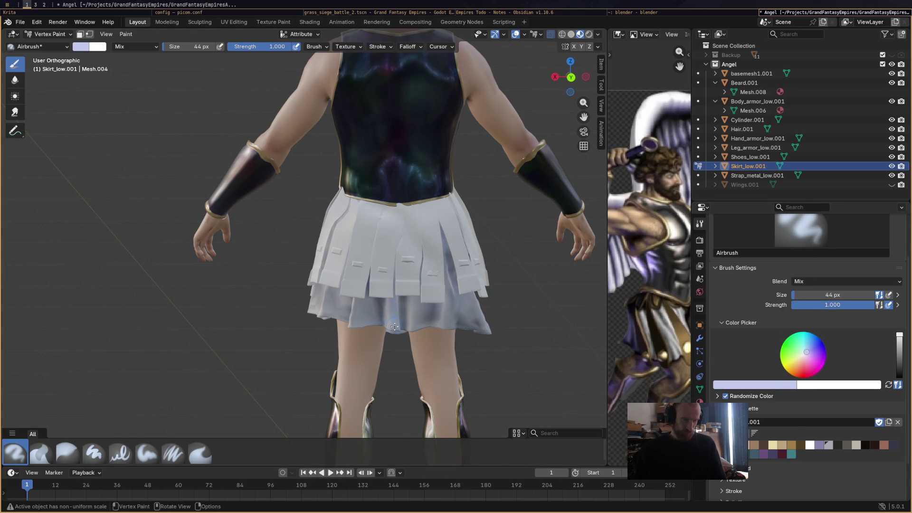
left_click(802, 353)
left_click(800, 359)
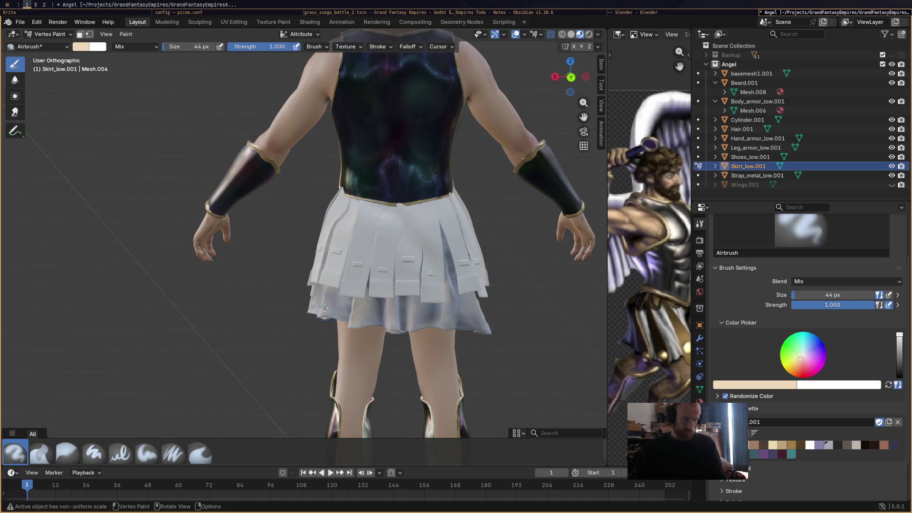
Switch to a pink paint colour, reframe the skirt, and select the Average brush
middle_click_drag(322, 282, 510, 334)
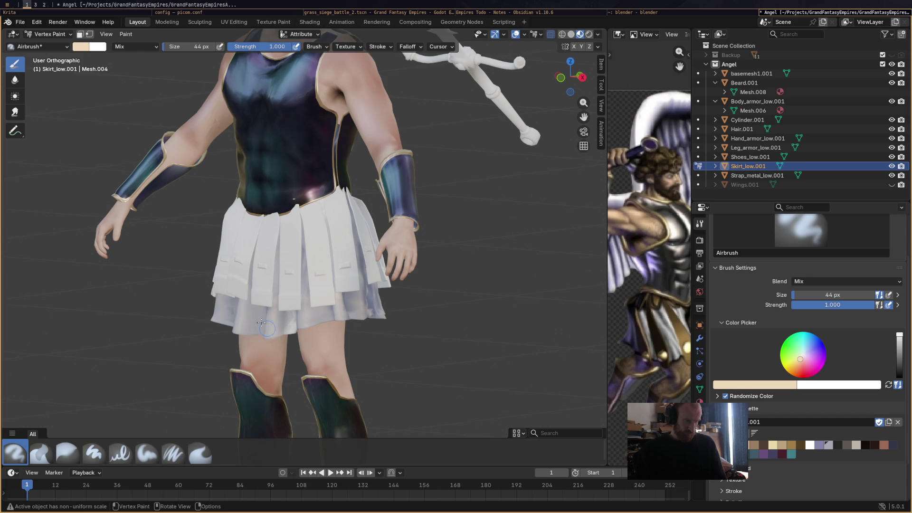
left_click_drag(809, 365, 808, 364)
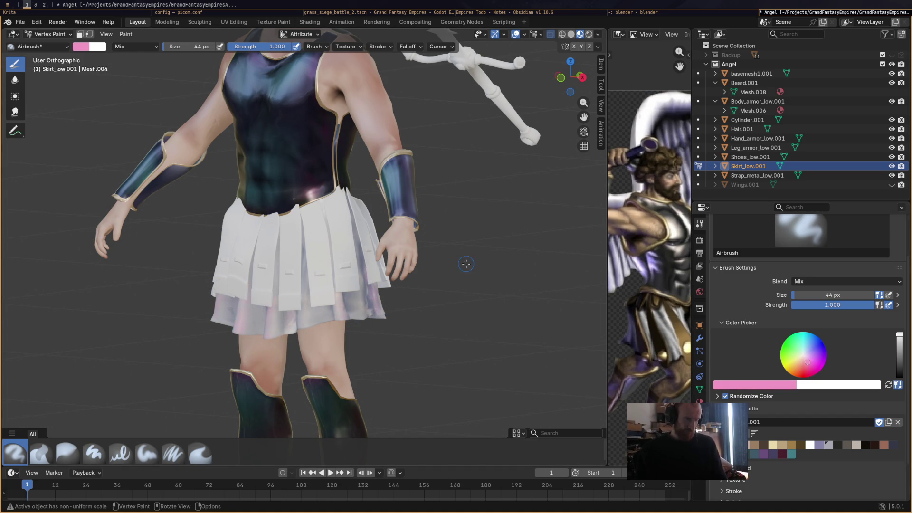
mouse_move(458, 306)
middle_mouse_down()
mouse_move(462, 322)
mouse_move(365, 304)
middle_mouse_up()
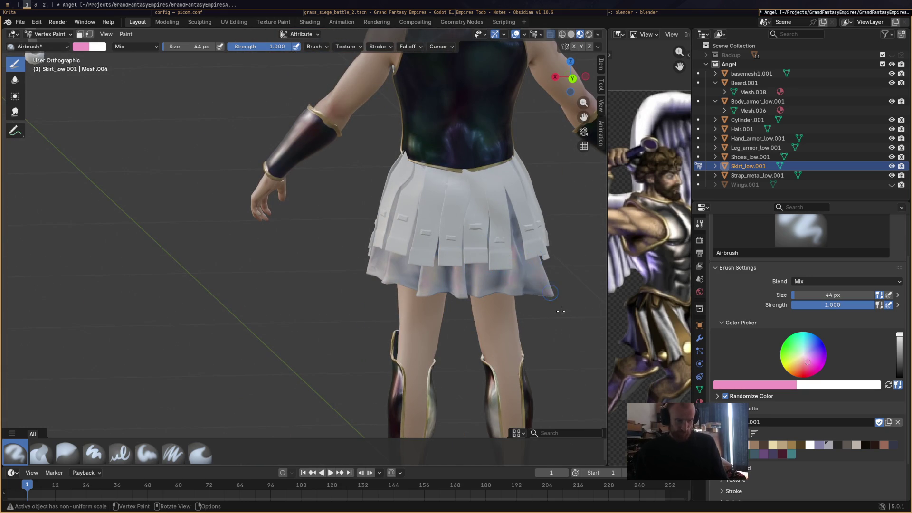
mouse_move(460, 299)
middle_mouse_down()
mouse_move(354, 302)
mouse_move(332, 285)
middle_mouse_up()
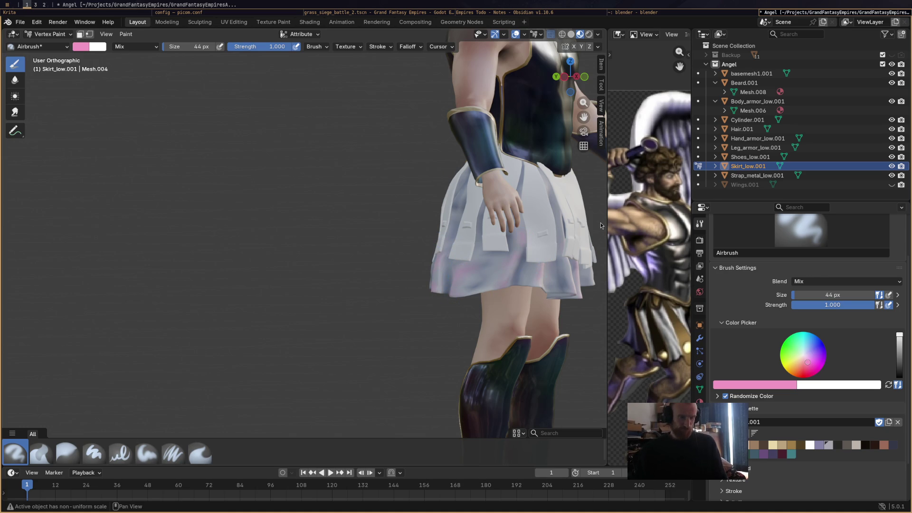
mouse_move(543, 255)
middle_mouse_down()
mouse_move(415, 301)
mouse_move(463, 259)
mouse_move(449, 265)
mouse_move(497, 264)
middle_mouse_up()
scroll(440, 280, "down", 6)
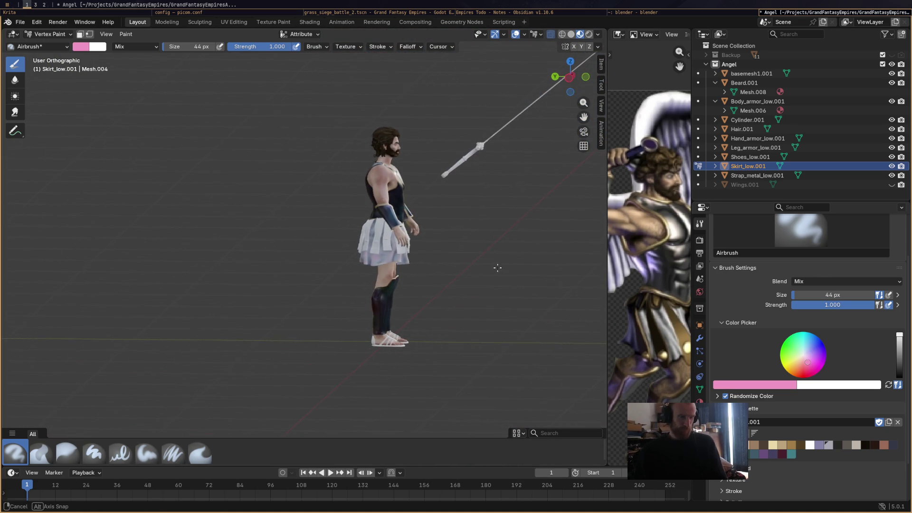
scroll(497, 265, "up", 5)
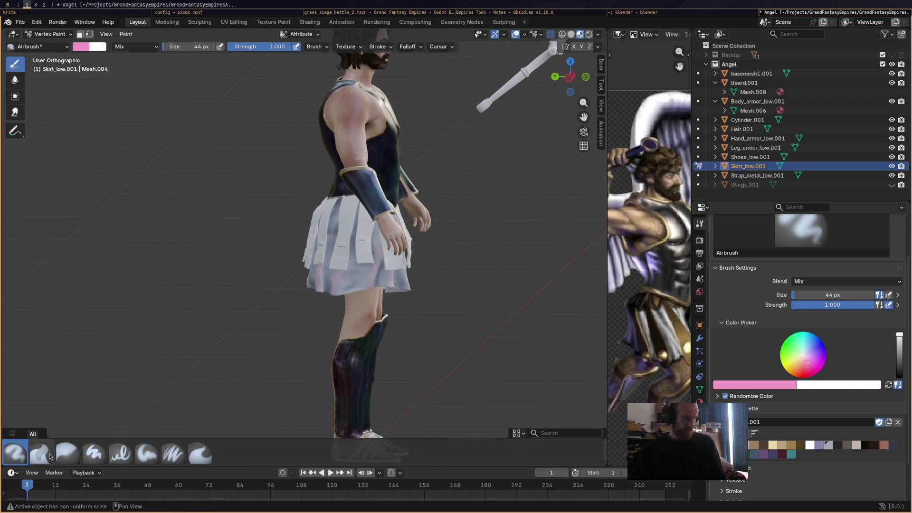
left_click(40, 452)
middle_click_drag(403, 310, 468, 271)
scroll(470, 270, "up", 2)
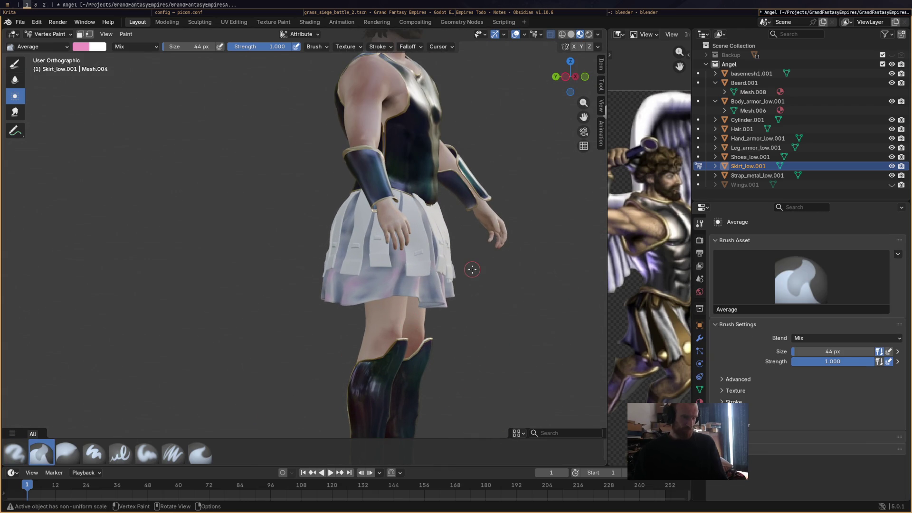
Blur the painted colours all around the lower skirt with the Blur brush
left_click(67, 452)
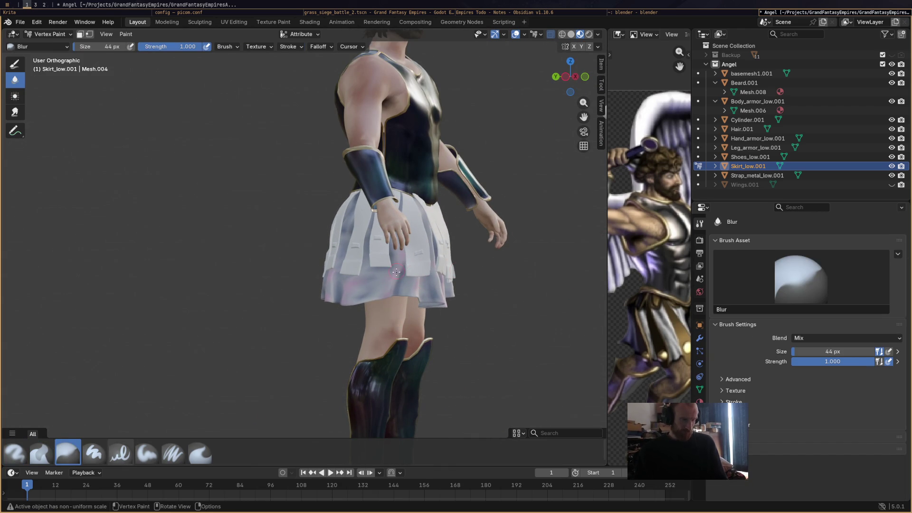
left_click_drag(393, 259, 362, 297)
mouse_move(453, 244)
middle_mouse_down()
mouse_move(356, 272)
mouse_move(292, 248)
mouse_move(259, 332)
middle_mouse_up()
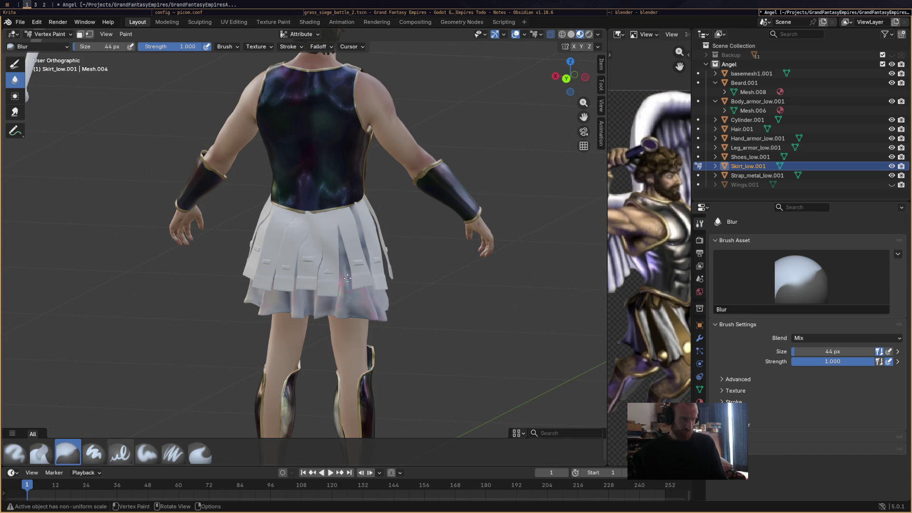
mouse_move(466, 271)
middle_mouse_down()
mouse_move(446, 264)
mouse_move(320, 273)
mouse_move(436, 290)
middle_mouse_up()
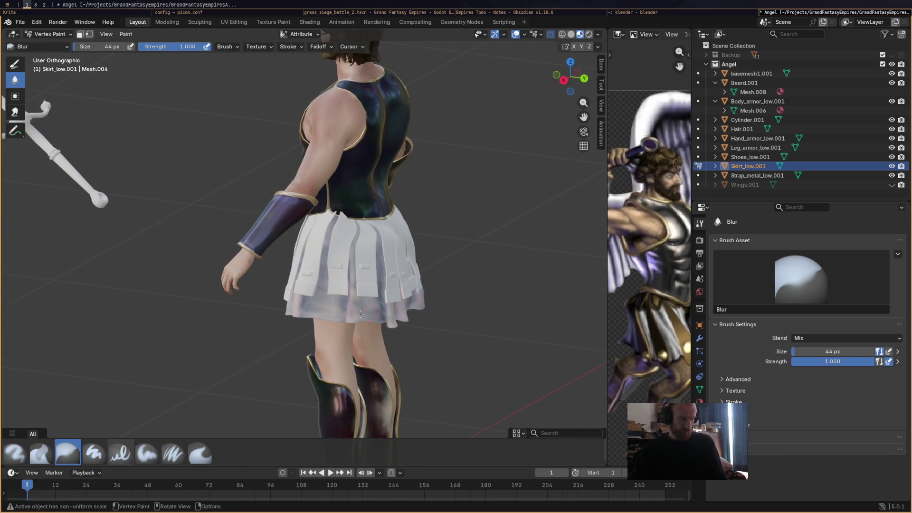
left_click_drag(340, 305, 317, 294)
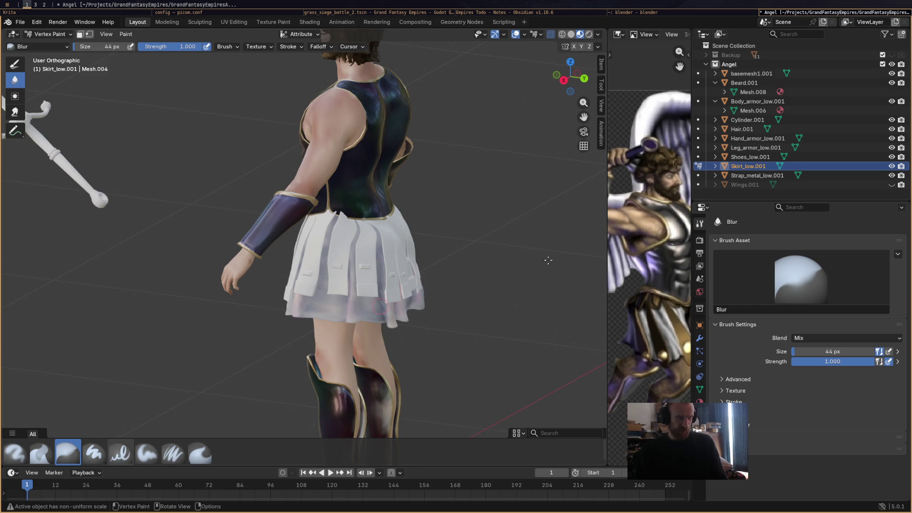
mouse_move(541, 261)
middle_mouse_down()
mouse_move(416, 249)
mouse_move(417, 265)
mouse_move(428, 258)
middle_mouse_up()
scroll(418, 265, "down", 2)
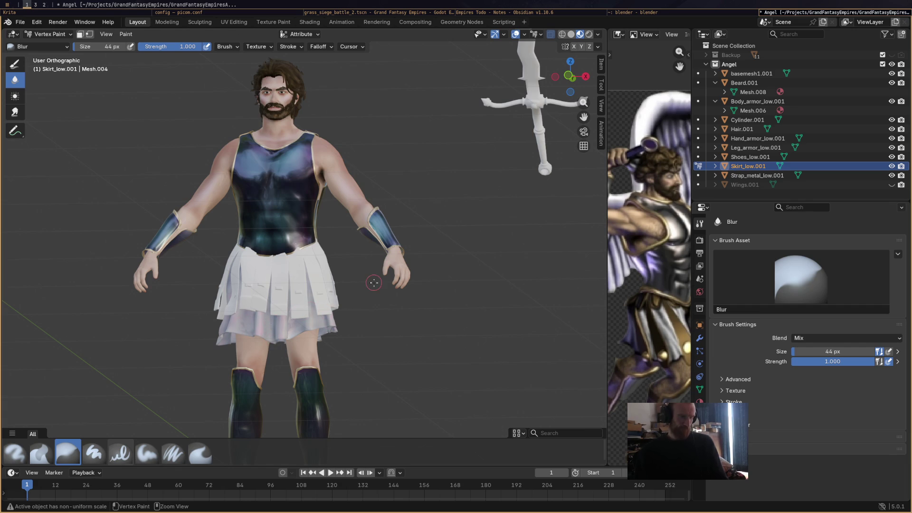
scroll(436, 246, "down", 1)
Save Angel.blend and switch to the desktop showing the Coloraide page
key("ctrl+s")
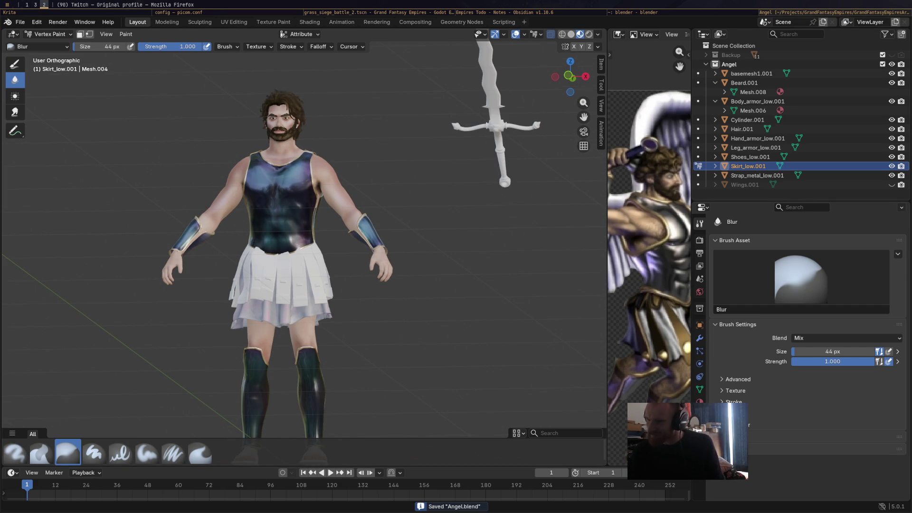
mouse_move(911, 51)
left_mouse_down()
mouse_move(650, 51)
mouse_move(617, 33)
left_mouse_up()
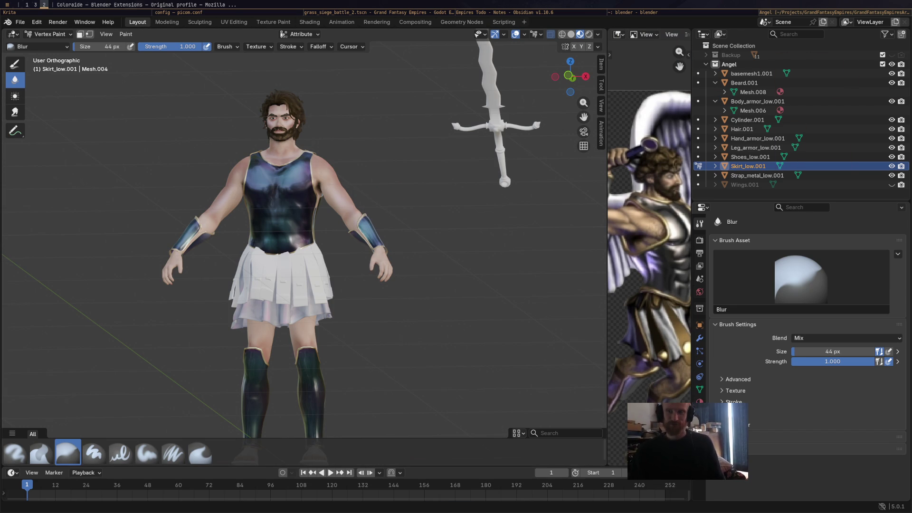
key("super+1")
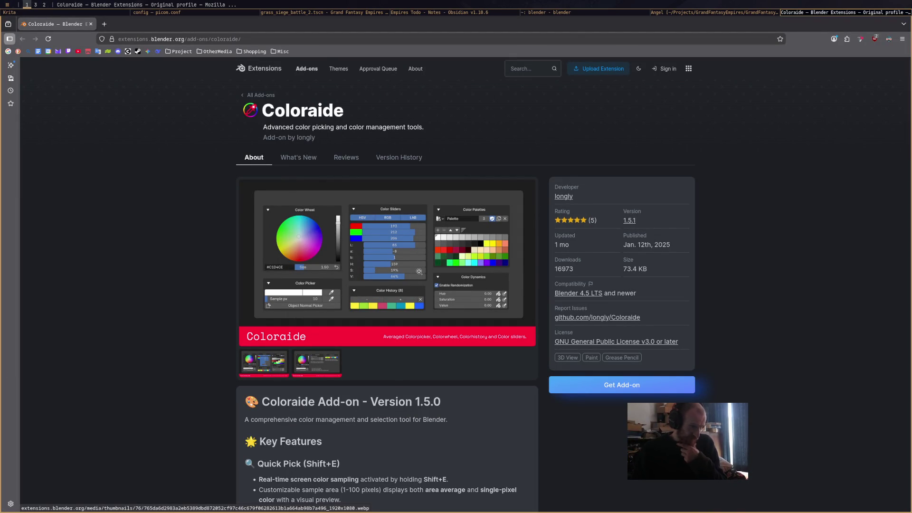
Scroll to Coloraide's Key Features and select both Quick Pick bullet points
scroll(550, 444, "down", 1)
scroll(550, 444, "down", 2)
left_click_drag(277, 396, 495, 412)
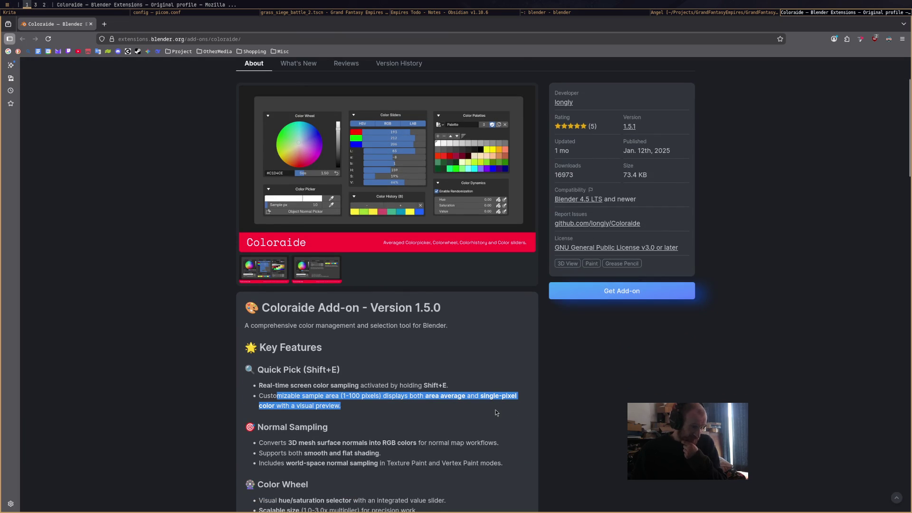
left_click_drag(414, 396, 256, 387)
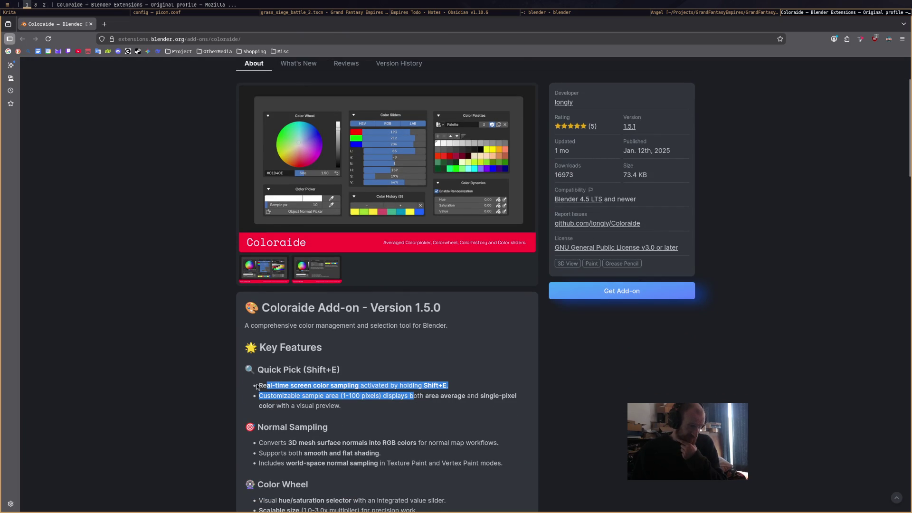
left_click(370, 413, "shift")
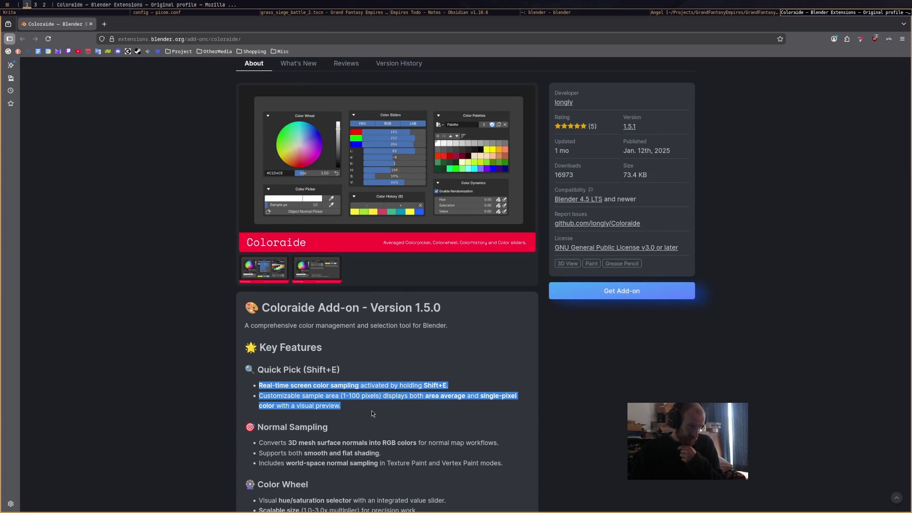
scroll(373, 412, "down", 3)
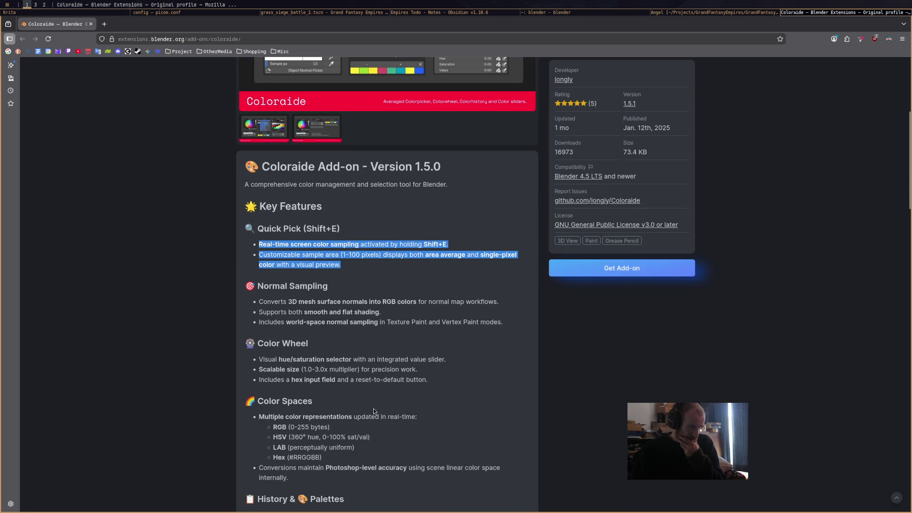
scroll(374, 411, "down", 3)
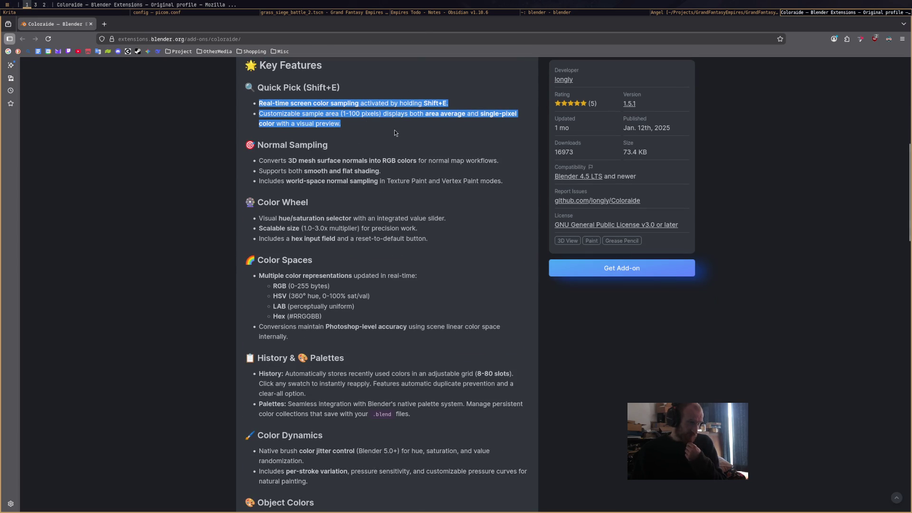
scroll(394, 274, "up", 3)
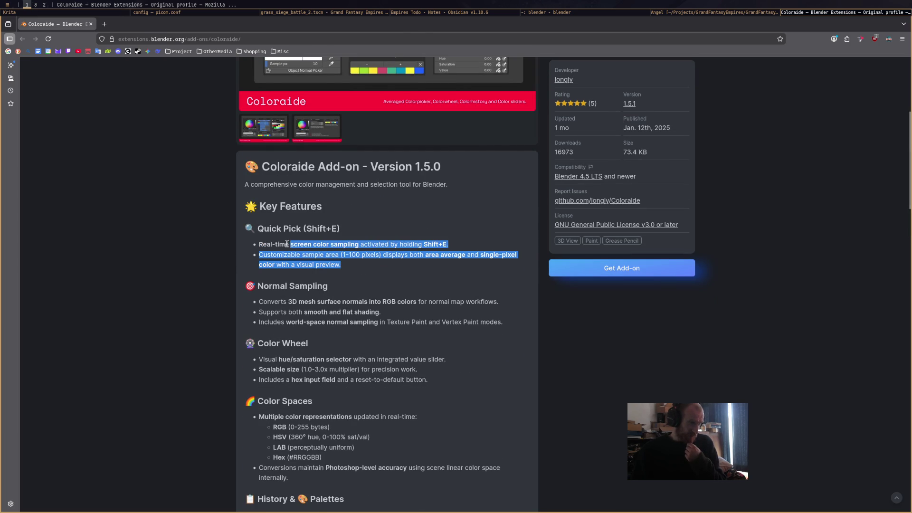
scroll(421, 277, "up", 3)
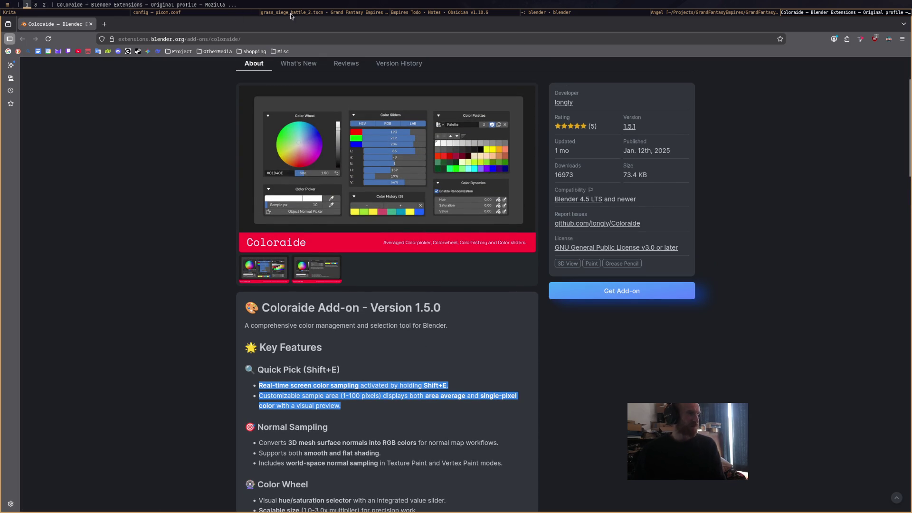
Cycle through the open windows and return to the Blender character window
left_click(541, 15)
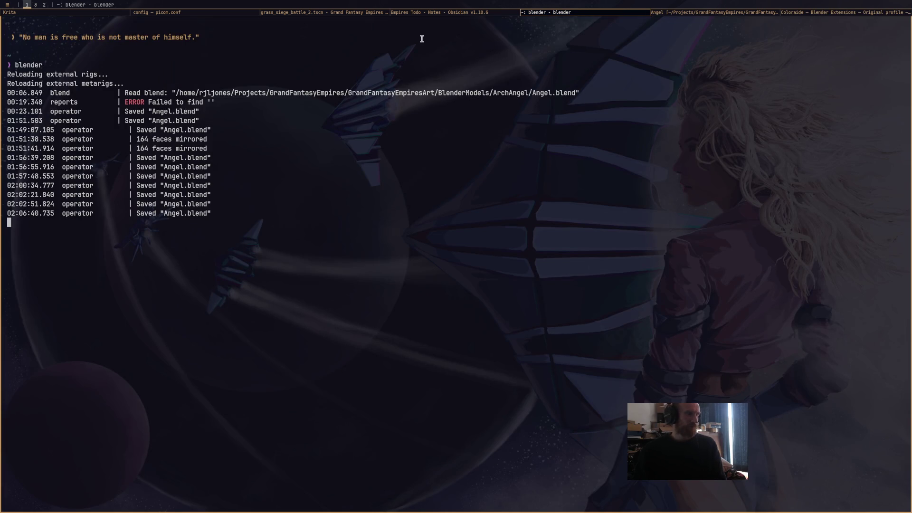
left_click(433, 15)
left_click(323, 15)
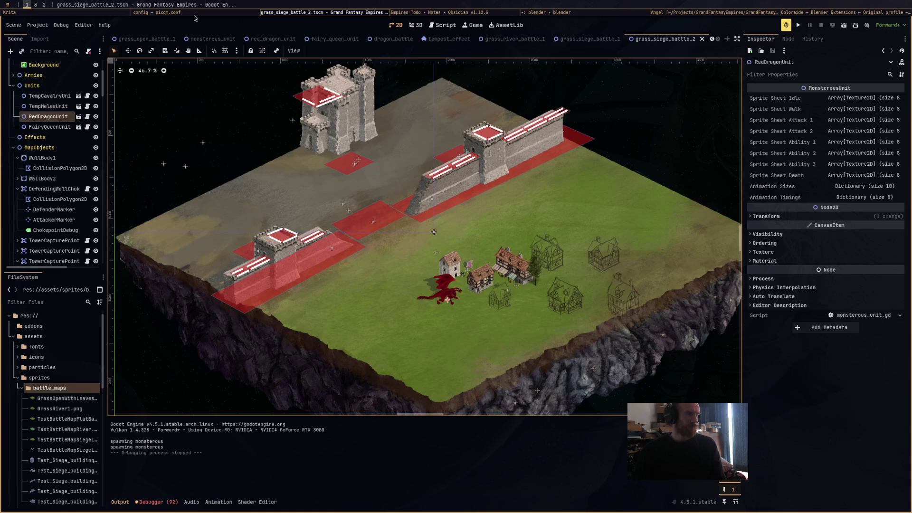
left_click(192, 15)
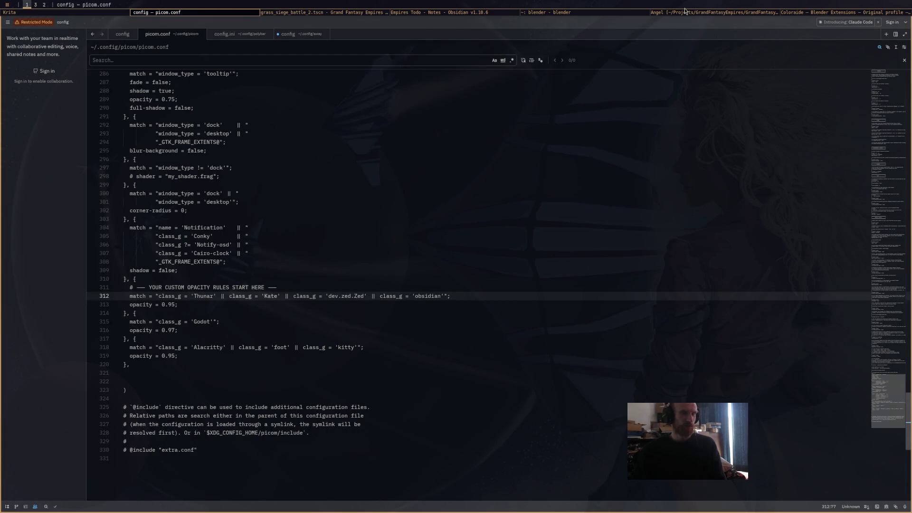
left_click(686, 12)
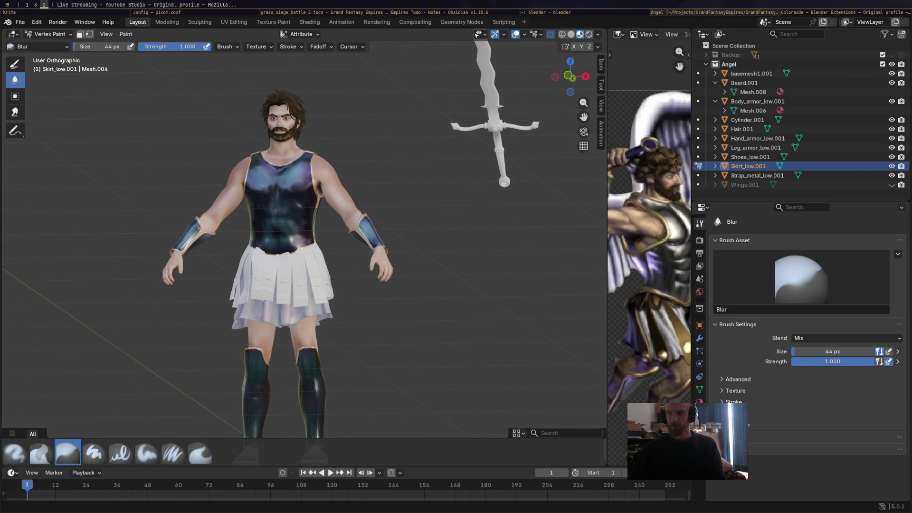
Check the File menu, then open Preferences from the Edit menu
middle_click_drag(485, 179, 498, 184)
left_click(21, 24)
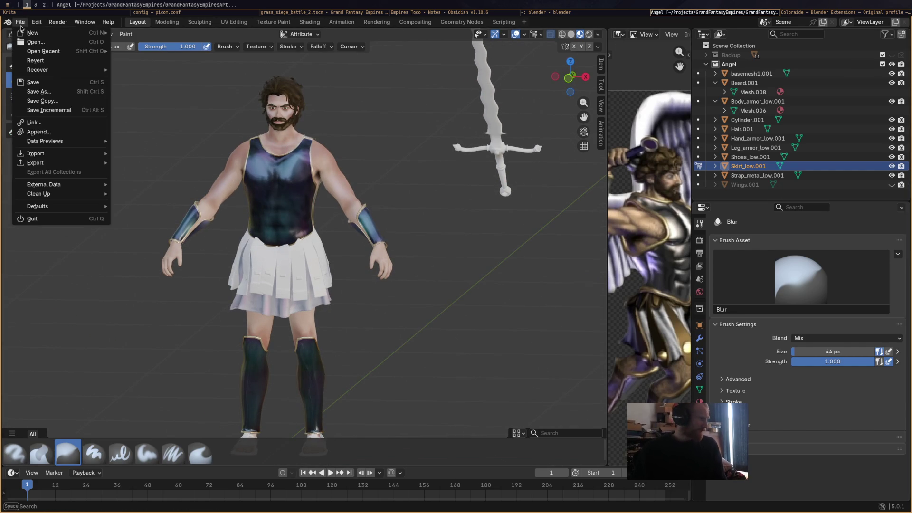
left_click(21, 25)
left_click(21, 25)
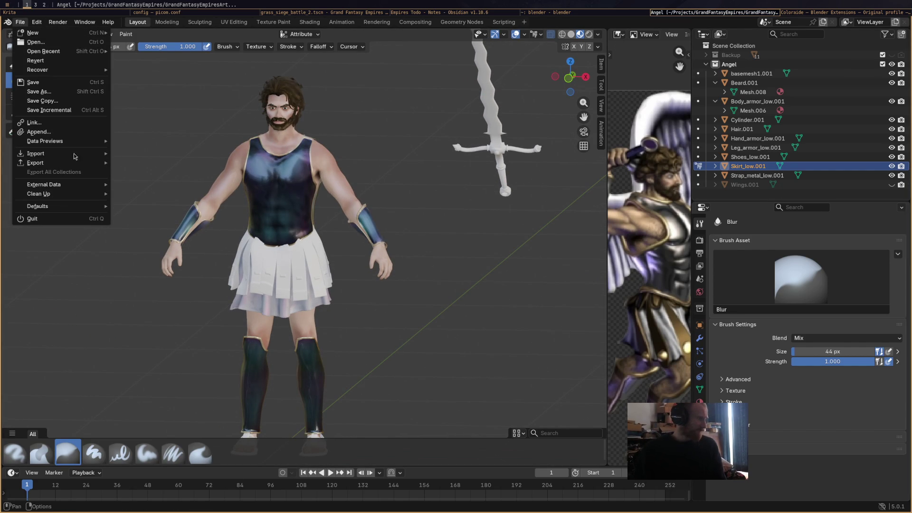
left_click(37, 22)
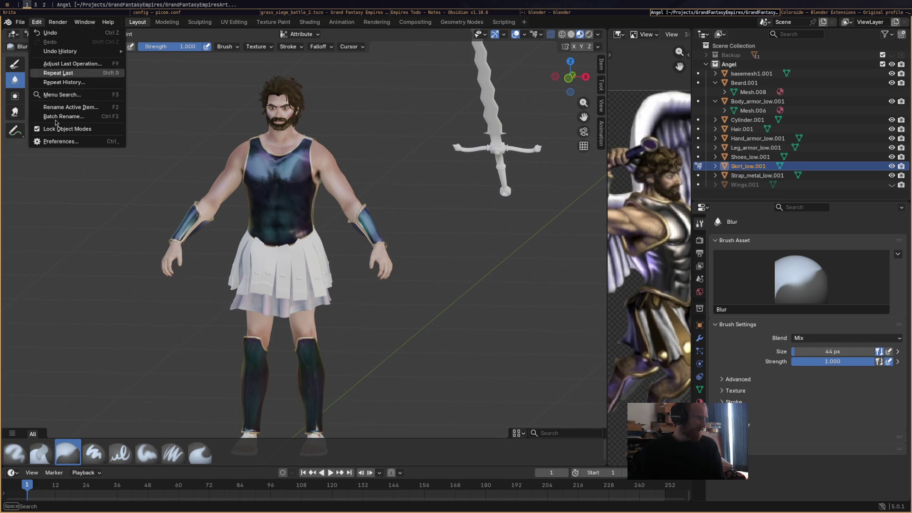
left_click(77, 143)
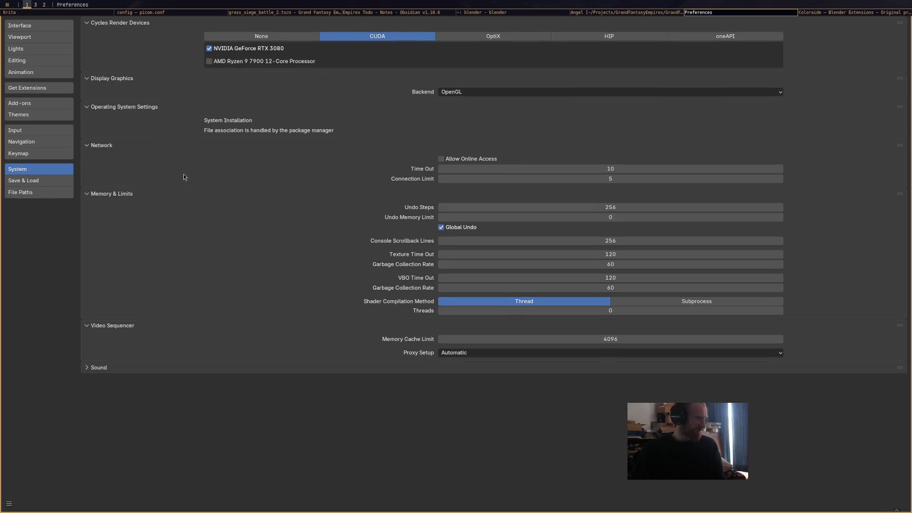
In Get Extensions, allow online access and search for 'colorai'
left_click(42, 89)
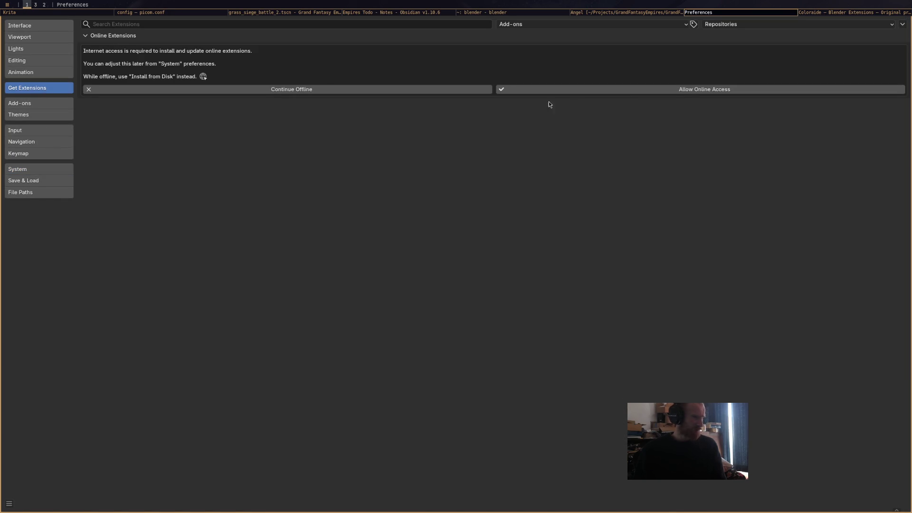
left_click(632, 90)
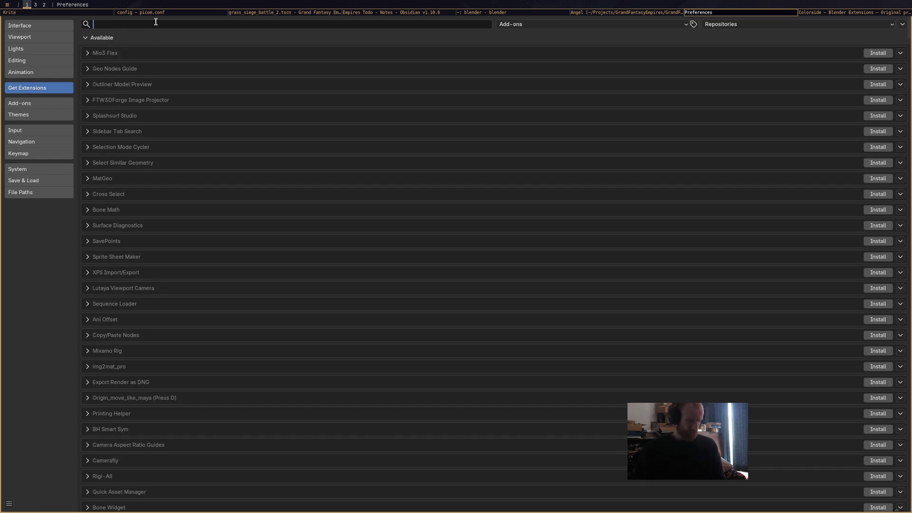
left_click(152, 24)
type("col")
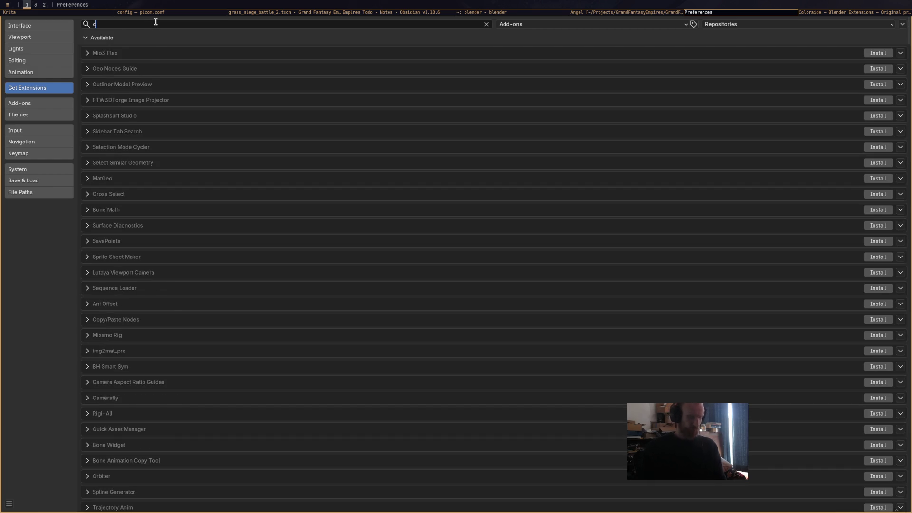
type("ora")
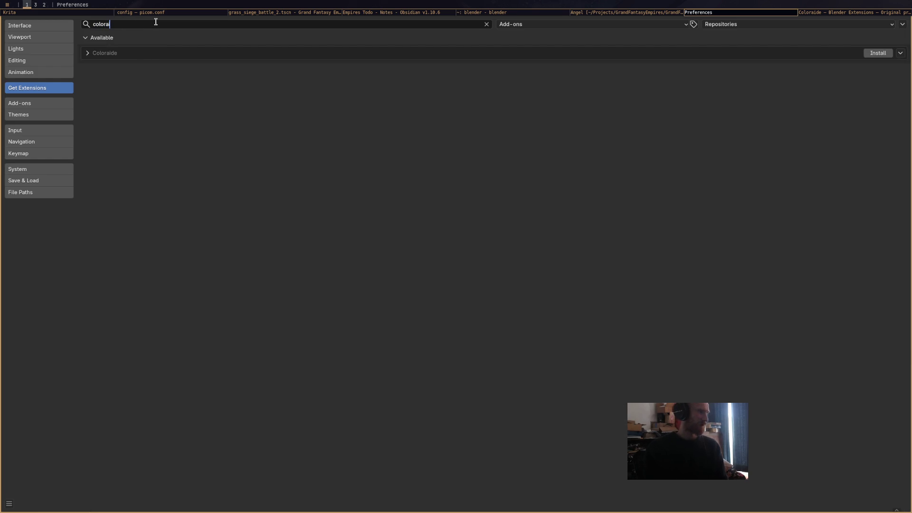
type("i")
key("Return")
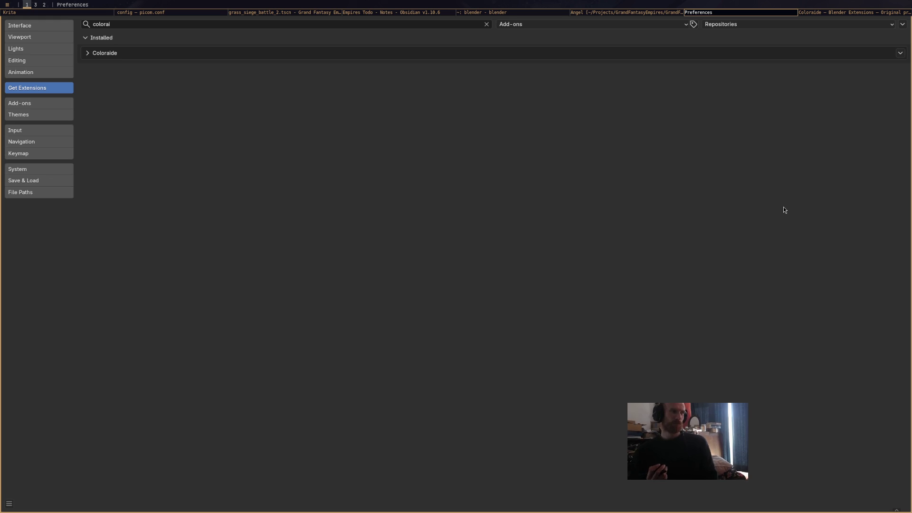
Open the Coloraide extension's details, then close Preferences
left_click(900, 53)
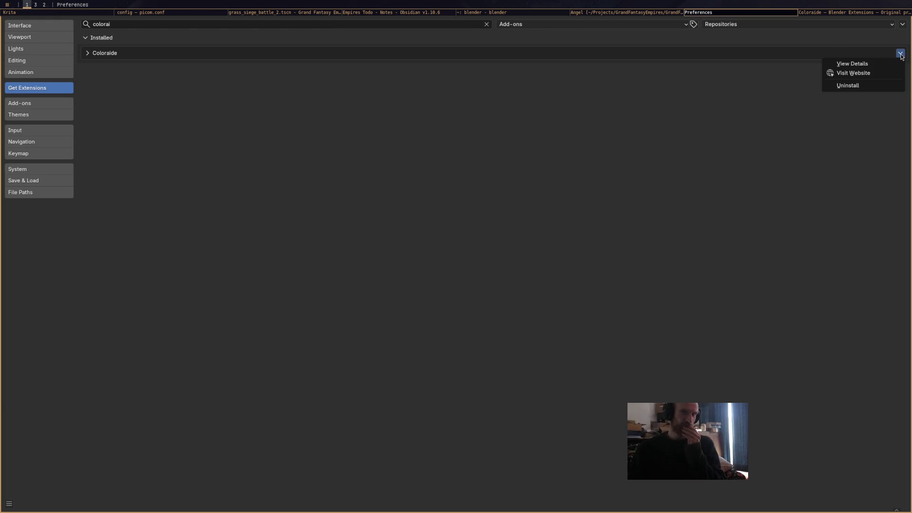
left_click(892, 64)
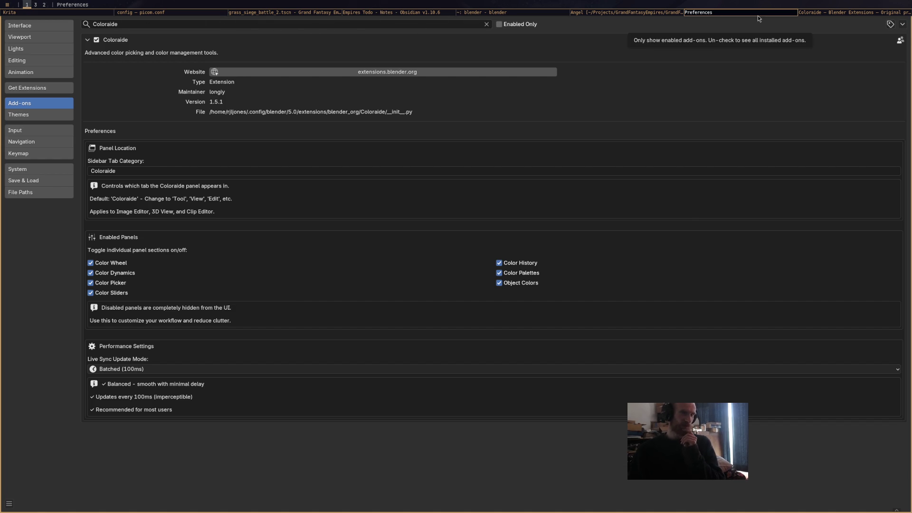
key("super+shift+q")
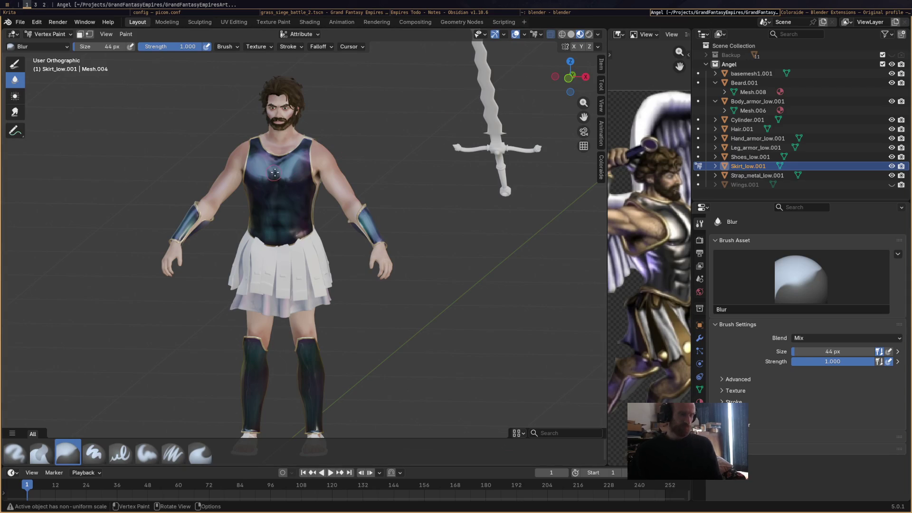
Sample a pale blue-grey, zoom onto the skirt, and widen the reference image editor
left_click(278, 168)
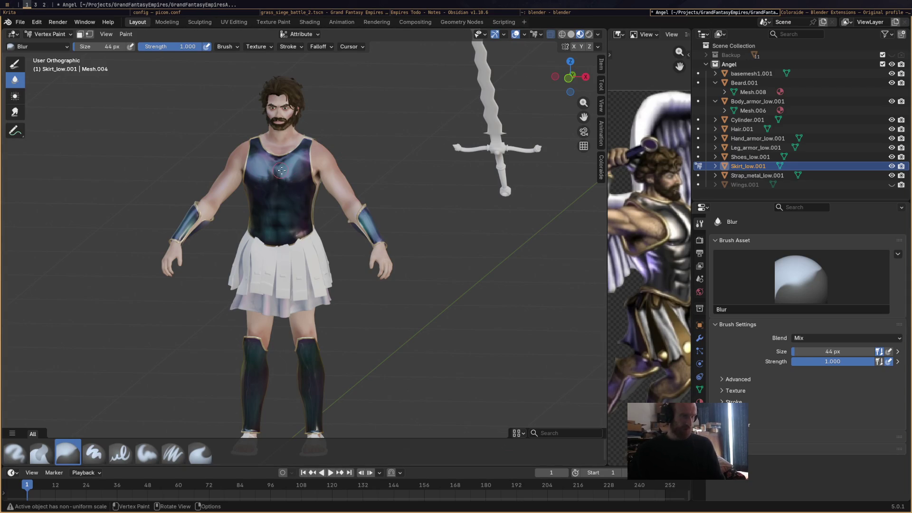
key("s")
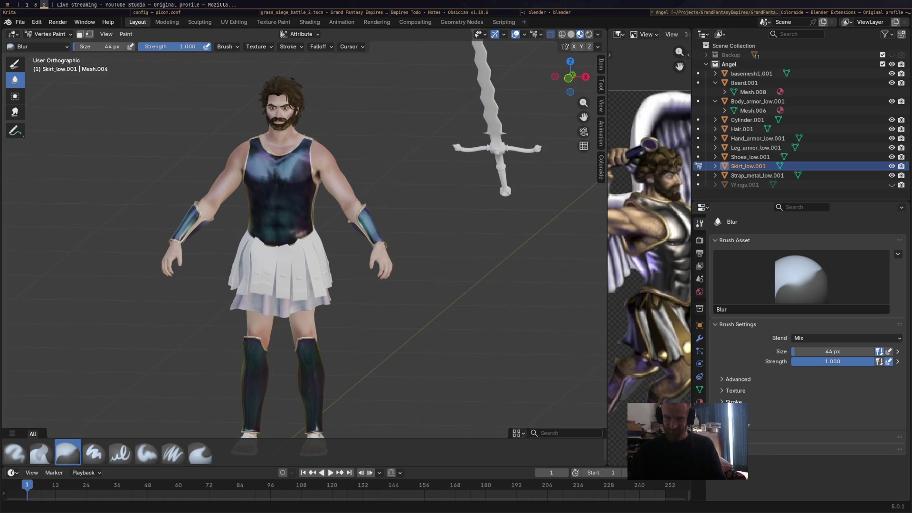
key("ctrl+Tab")
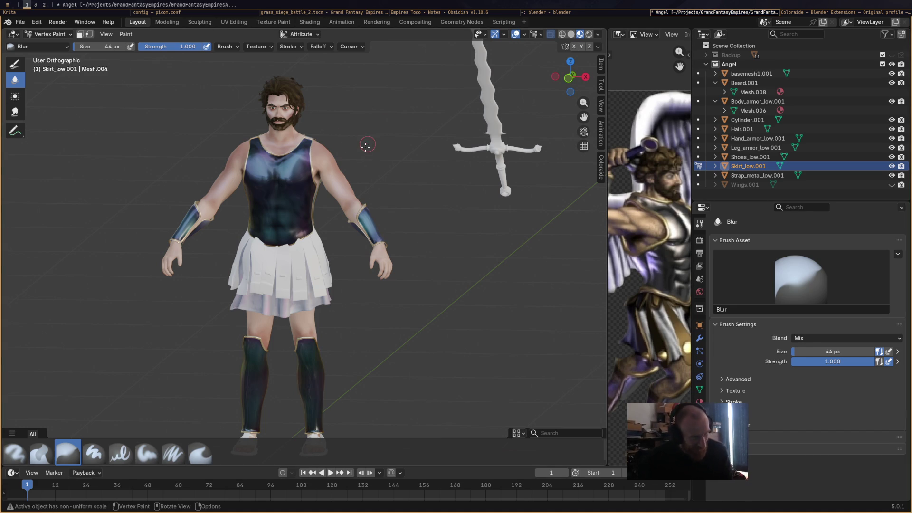
mouse_move(317, 256)
middle_mouse_down("shift")
mouse_move(430, 256)
mouse_move(537, 213)
mouse_move(434, 177)
mouse_move(446, 175)
middle_mouse_up("shift")
scroll(429, 256, "up", 4)
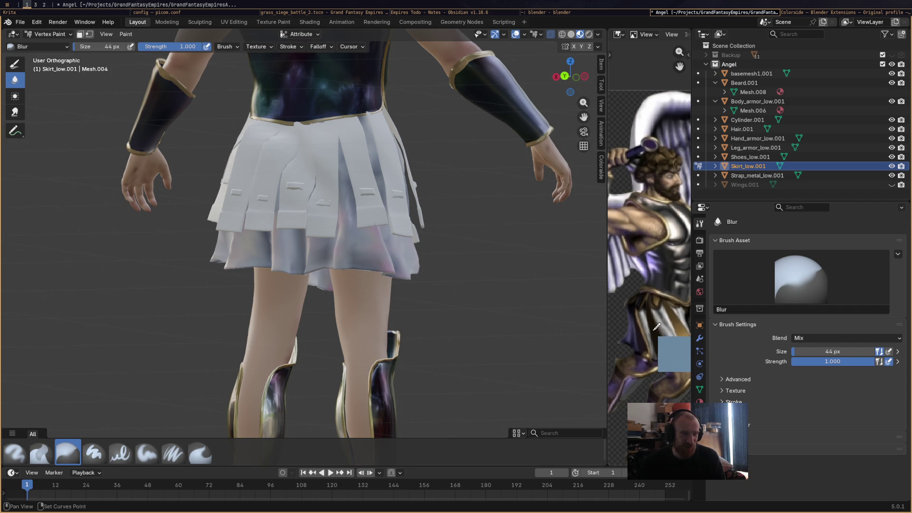
left_click_drag(607, 269, 535, 269)
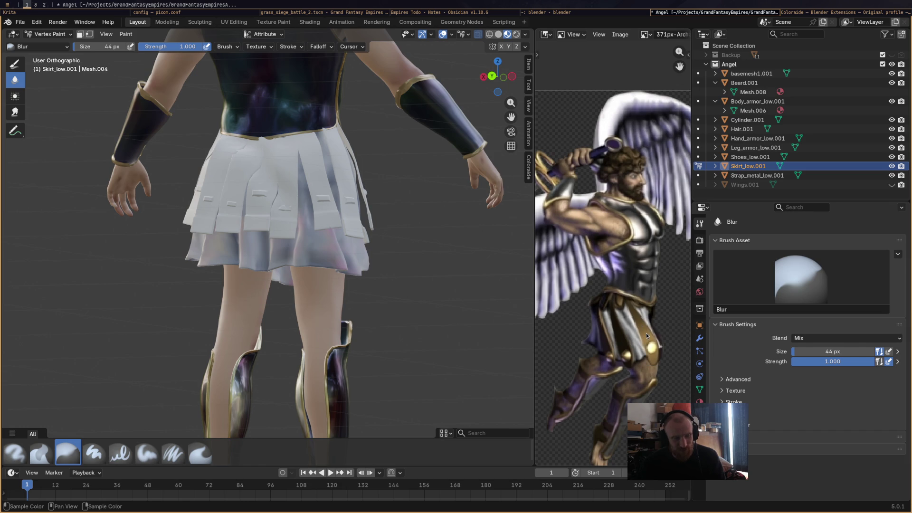
Select the Airbrush and sample the gold-brown skirt trim from the reference image
left_click_drag(650, 328, 648, 326)
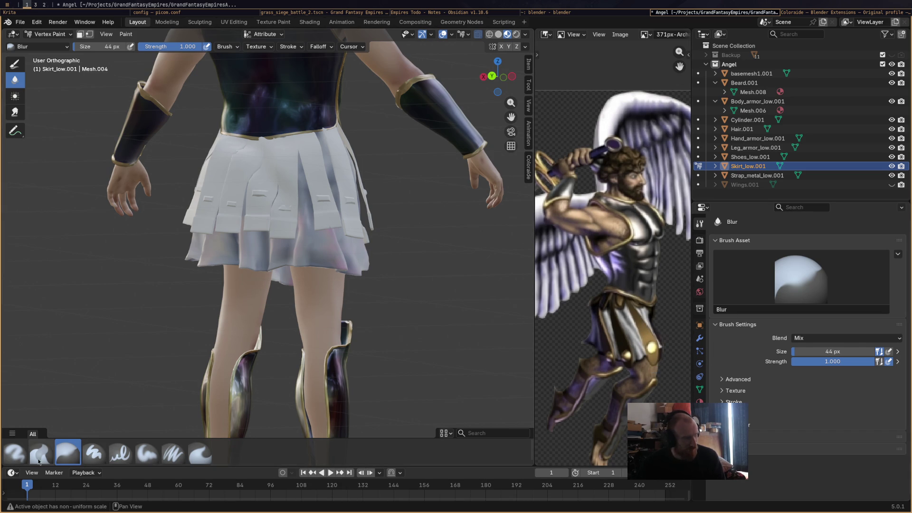
left_click(22, 453)
key("s")
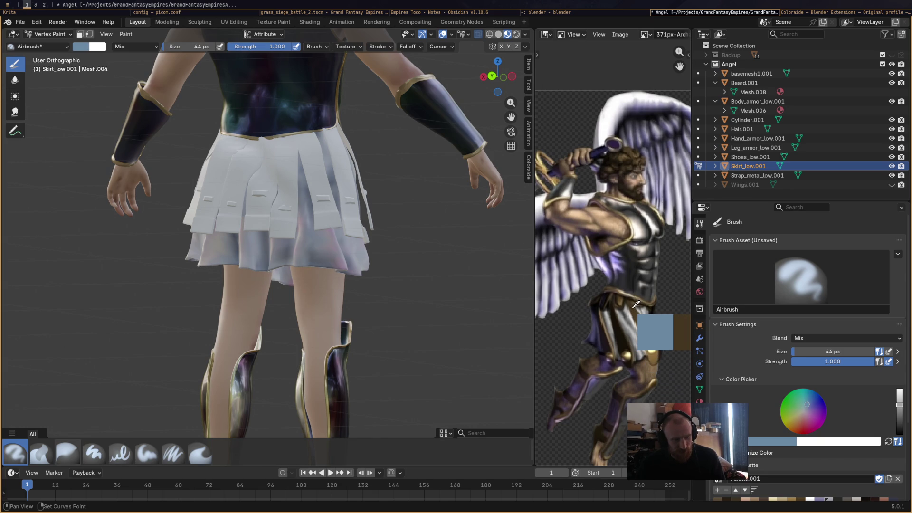
key("Escape")
key("s")
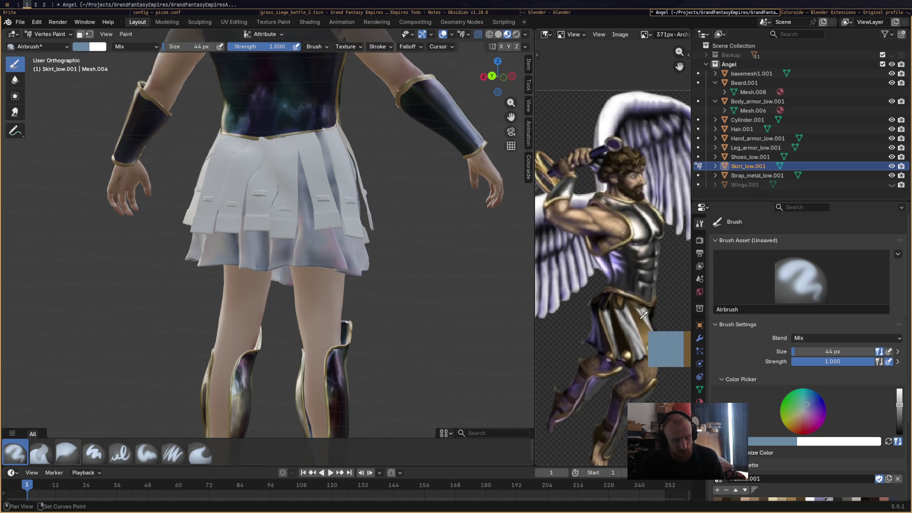
key("Escape")
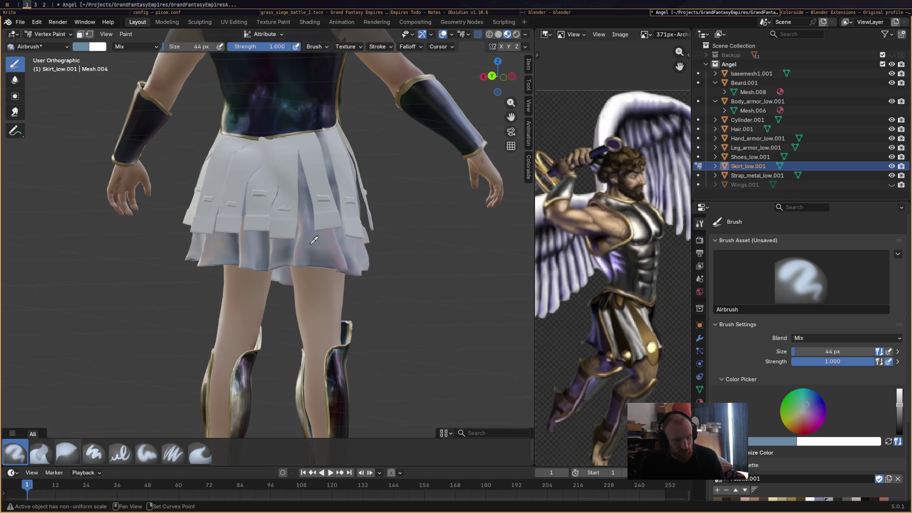
key("s")
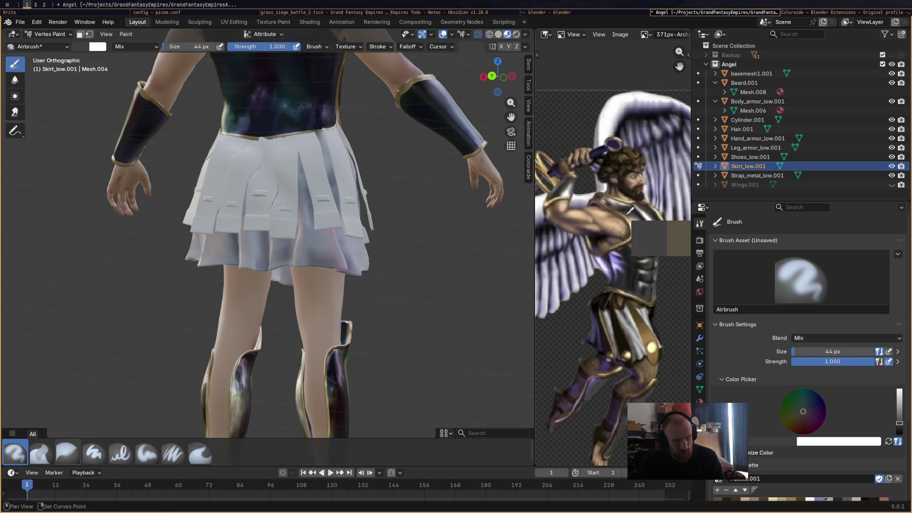
key("Escape")
key("s")
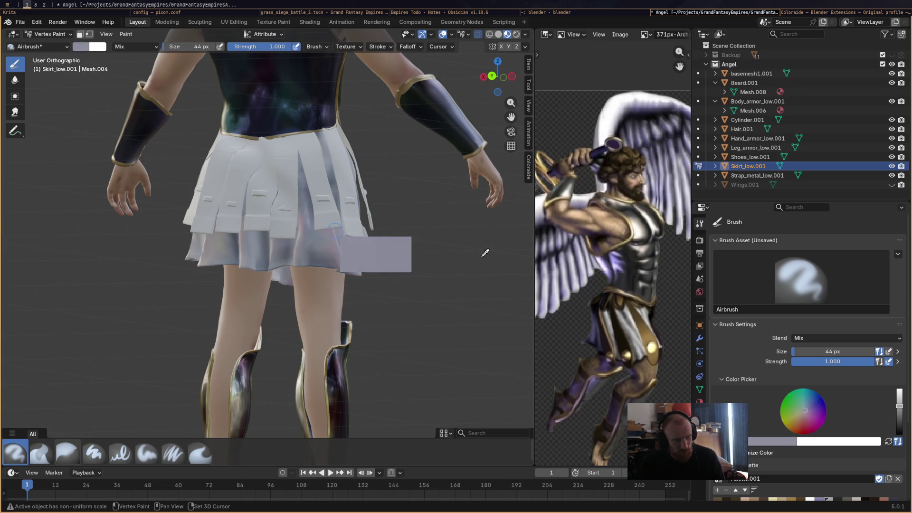
left_click(646, 323)
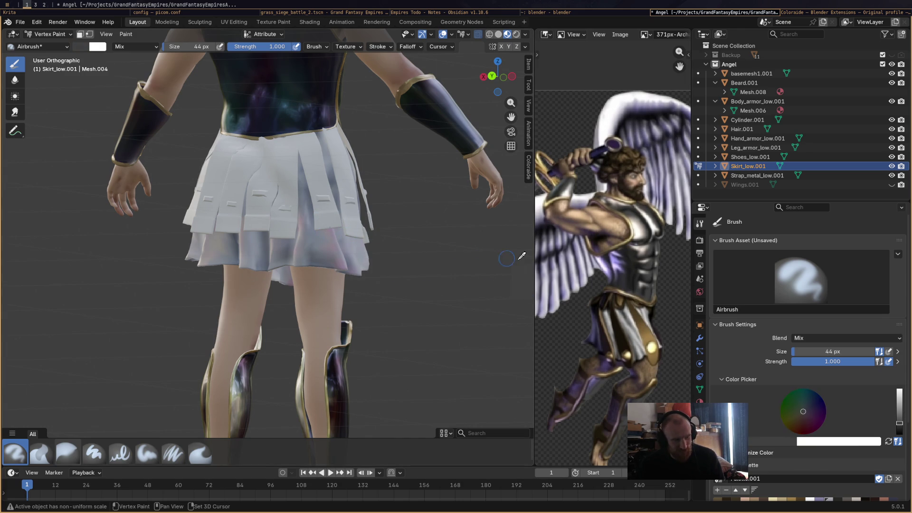
left_click(642, 321)
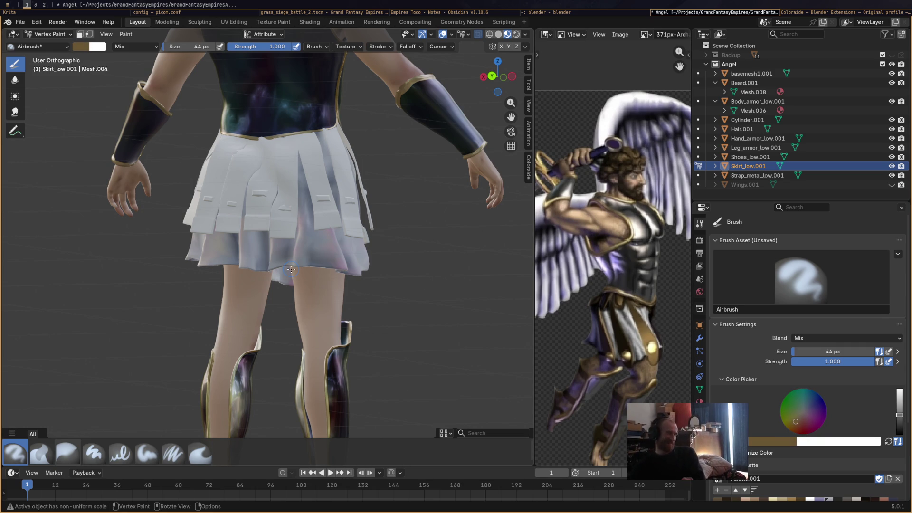
Orbit and zoom around the character to view the skirt shading
mouse_move(379, 309)
middle_mouse_down()
mouse_move(393, 295)
mouse_move(423, 306)
mouse_move(336, 305)
mouse_move(385, 309)
middle_mouse_up()
scroll(408, 285, "up", 1)
scroll(361, 283, "up", 1)
scroll(353, 282, "down", 2)
mouse_move(354, 280)
middle_mouse_down()
mouse_move(377, 258)
mouse_move(459, 247)
middle_mouse_up()
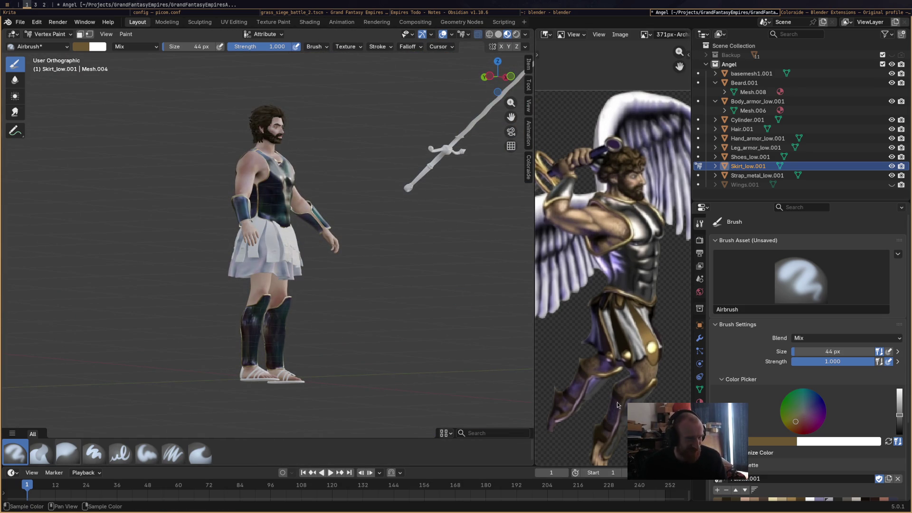
Orbit and zoom around the legs to inspect the leg armour
mouse_move(295, 323)
middle_mouse_down()
mouse_move(323, 324)
mouse_move(309, 311)
mouse_move(284, 312)
mouse_move(438, 313)
mouse_move(403, 304)
middle_mouse_up()
scroll(297, 257, "up", 5)
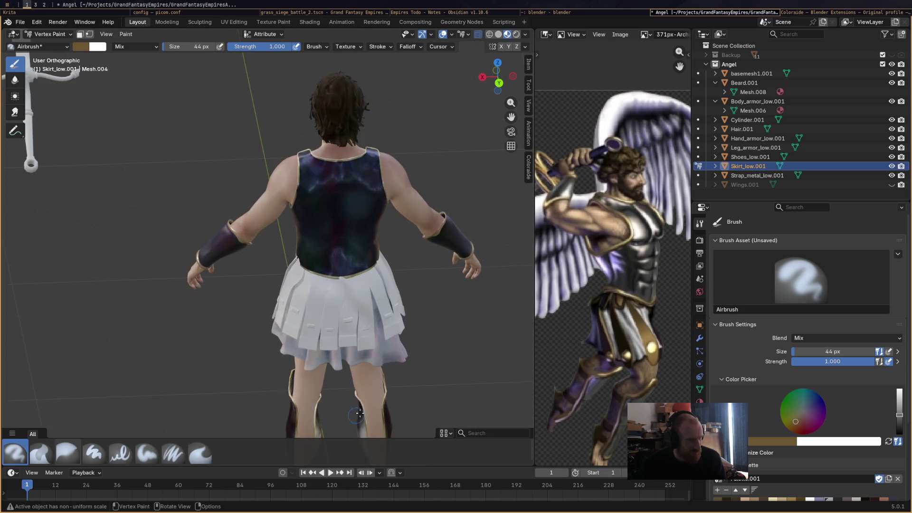
scroll(297, 257, "up", 1)
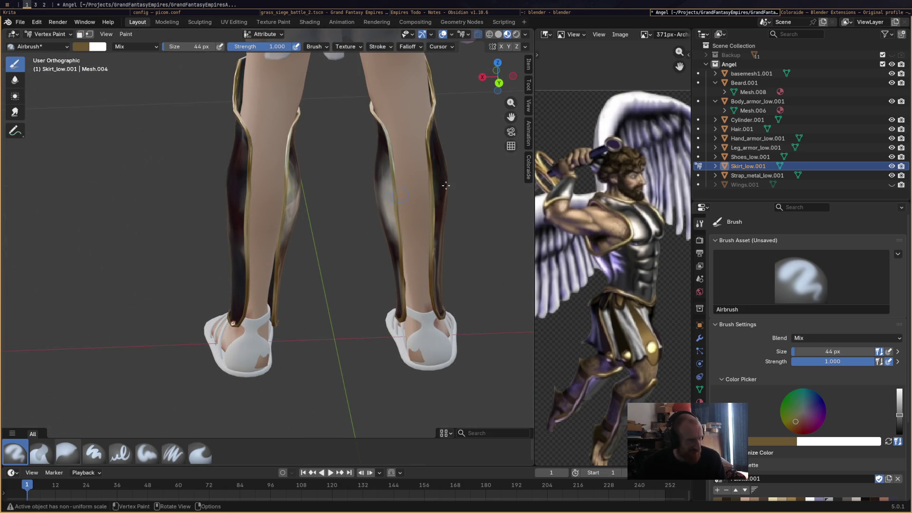
middle_click_drag(415, 274, 415, 132)
scroll(404, 94, "down", 3)
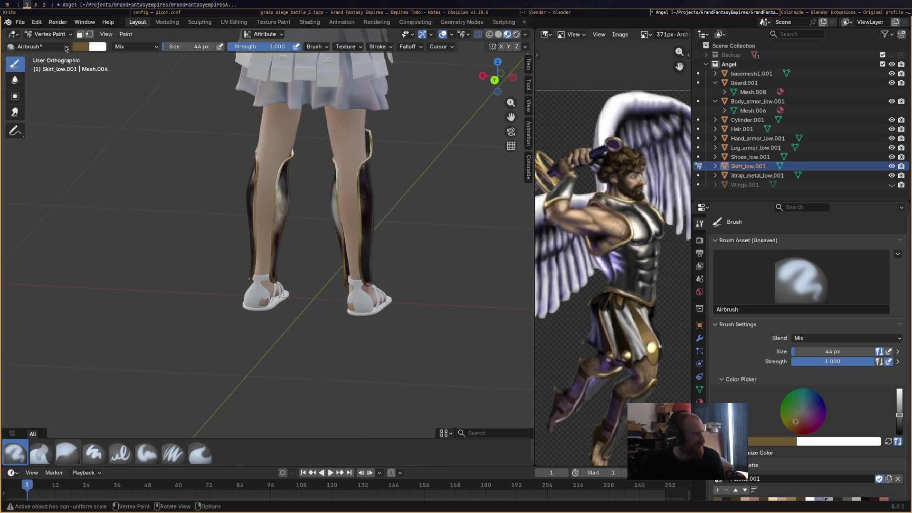
Switch from Vertex Paint to Object Mode
left_click(49, 34)
left_click(54, 45)
left_click(320, 121)
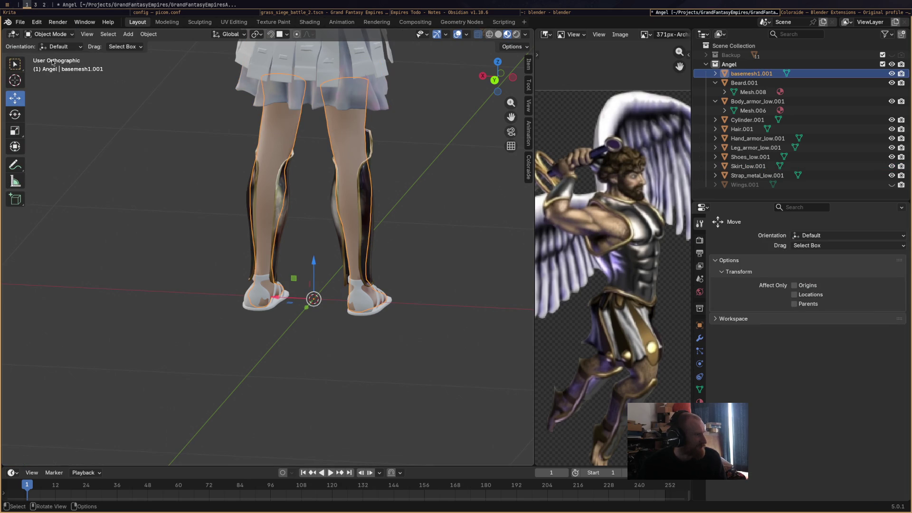
Enter Vertex Paint and airbrush reddish-brown down both shins and the right knee
left_click(49, 35)
left_click(52, 75)
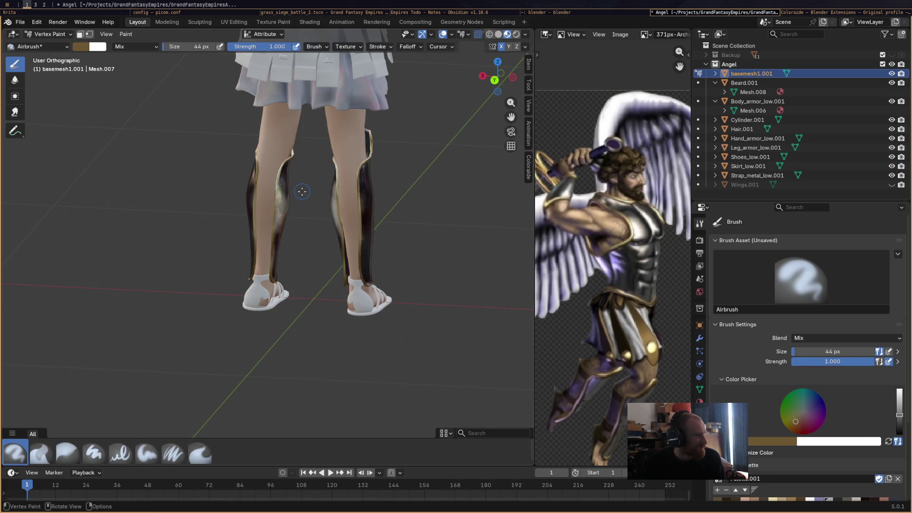
scroll(342, 190, "up", 1)
scroll(796, 427, "down", 5)
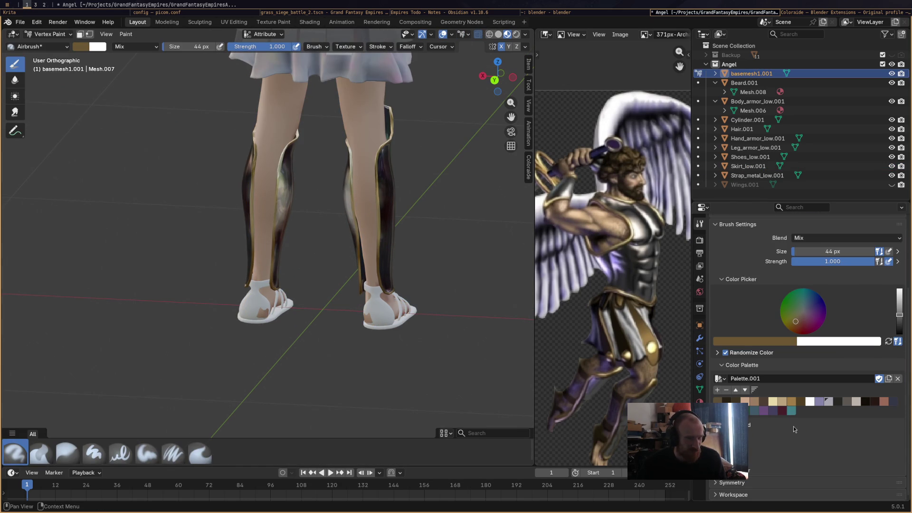
left_click(883, 402)
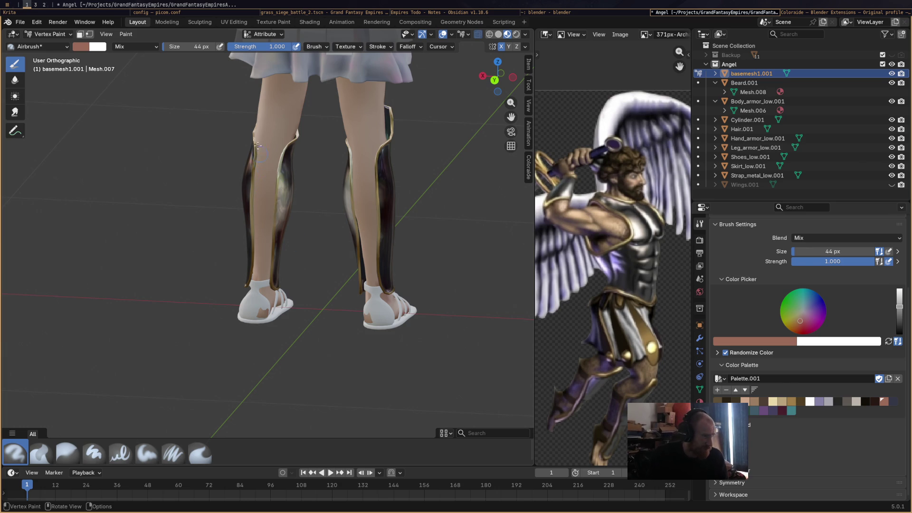
left_click_drag(256, 157, 258, 166)
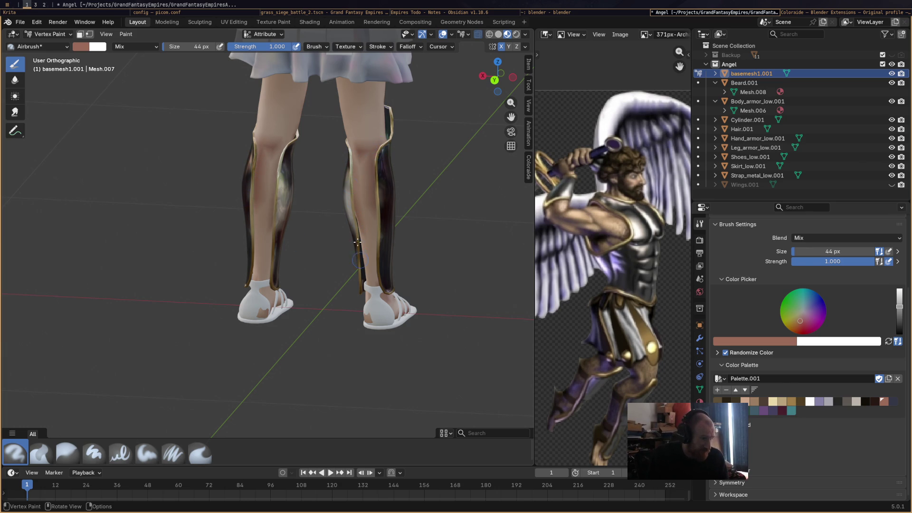
mouse_move(364, 268)
left_mouse_down()
mouse_move(358, 223)
mouse_move(379, 182)
left_mouse_up()
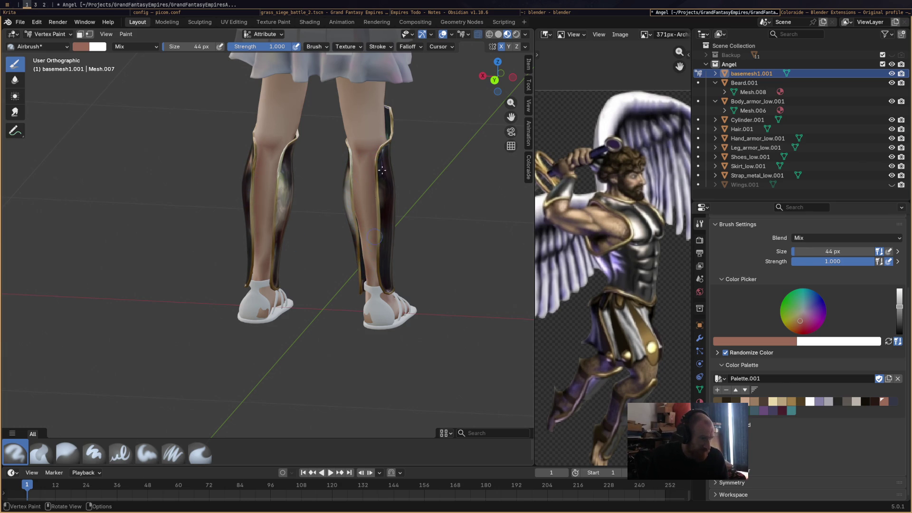
left_click_drag(365, 137, 363, 136)
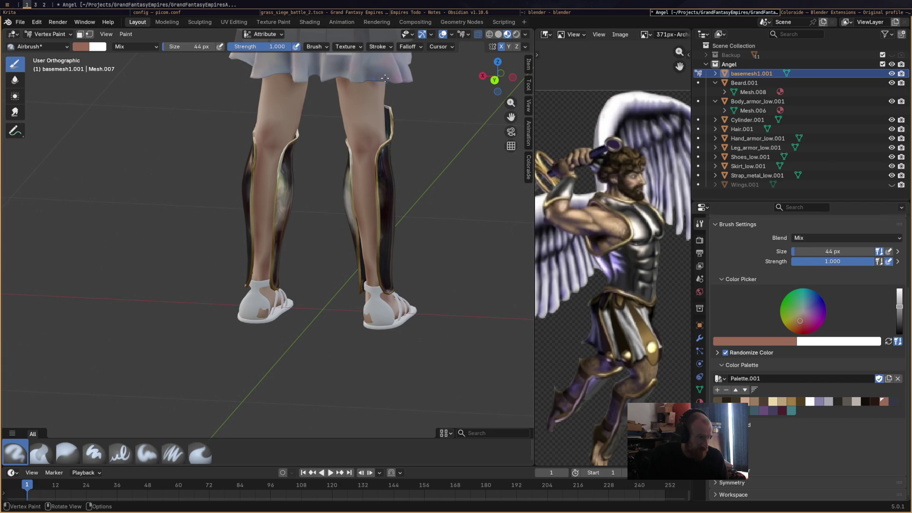
left_click_drag(269, 201, 266, 276)
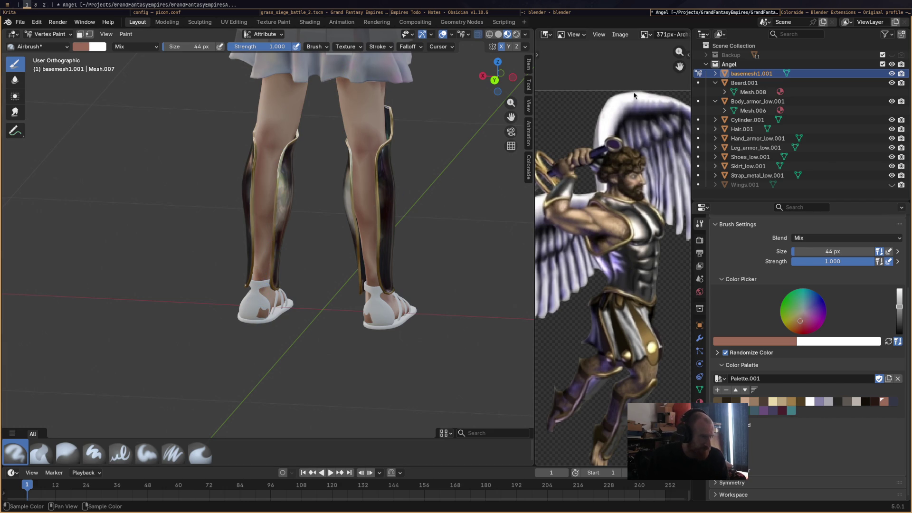
Enlarge the brush to 70 px, darken the upper right shin guard, and check the legs
mouse_move(304, 285)
middle_mouse_down()
mouse_move(455, 213)
mouse_move(285, 209)
middle_mouse_up()
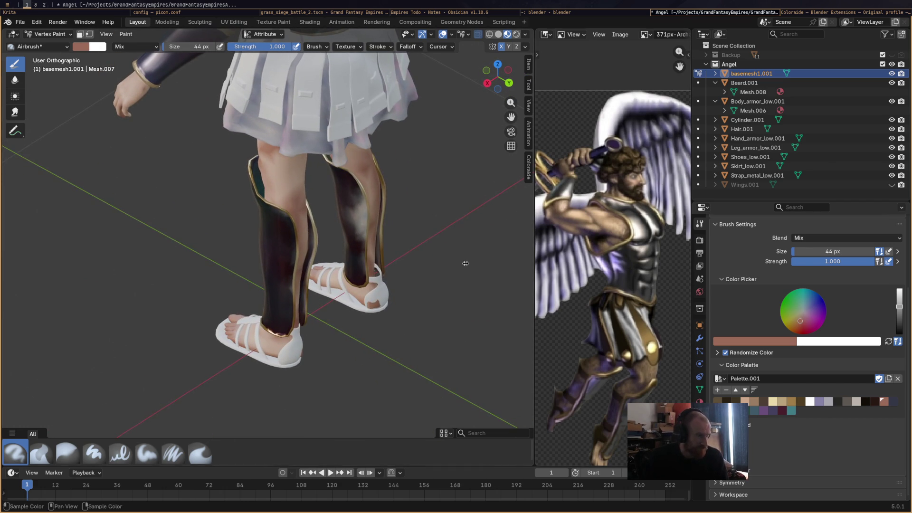
right_click(284, 205)
mouse_move(284, 199)
left_mouse_down()
mouse_move(294, 199)
mouse_move(293, 211)
left_mouse_up()
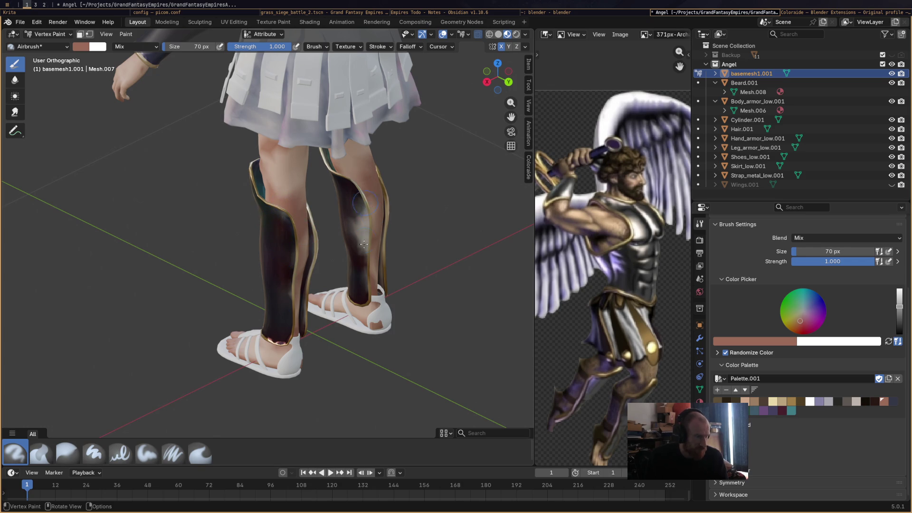
left_click_drag(371, 211, 352, 242)
mouse_move(383, 197)
middle_mouse_down()
mouse_move(319, 201)
mouse_move(309, 220)
middle_mouse_up()
scroll(309, 219, "up", 6)
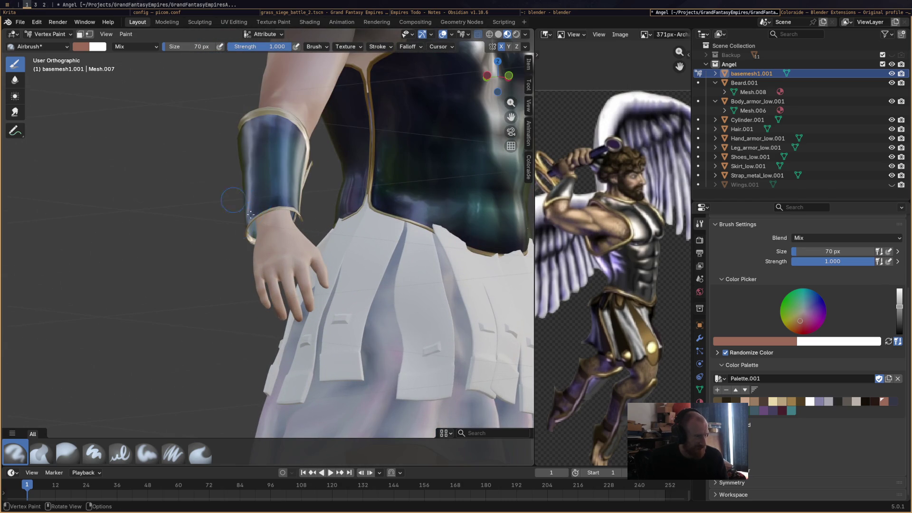
mouse_move(264, 216)
middle_mouse_down()
mouse_move(275, 234)
mouse_move(188, 213)
middle_mouse_up()
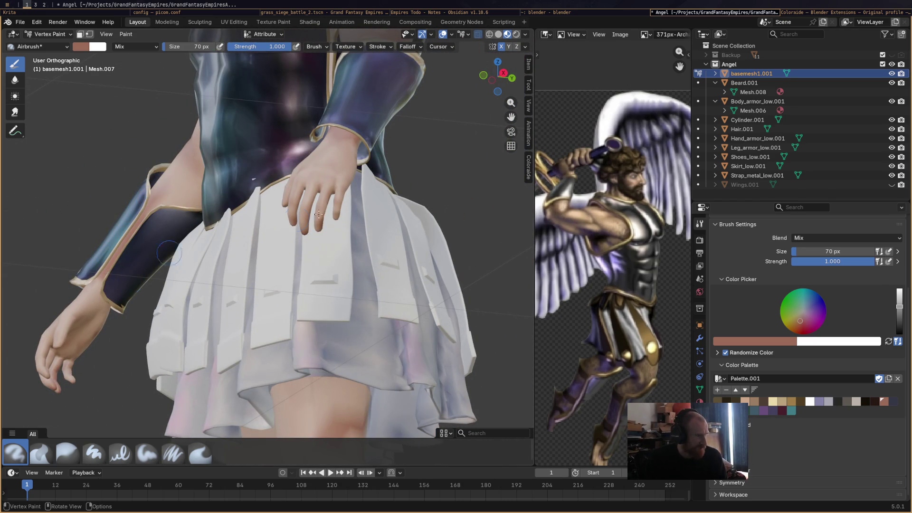
mouse_move(331, 171)
middle_mouse_down()
mouse_move(356, 214)
mouse_move(424, 211)
mouse_move(365, 230)
middle_mouse_up()
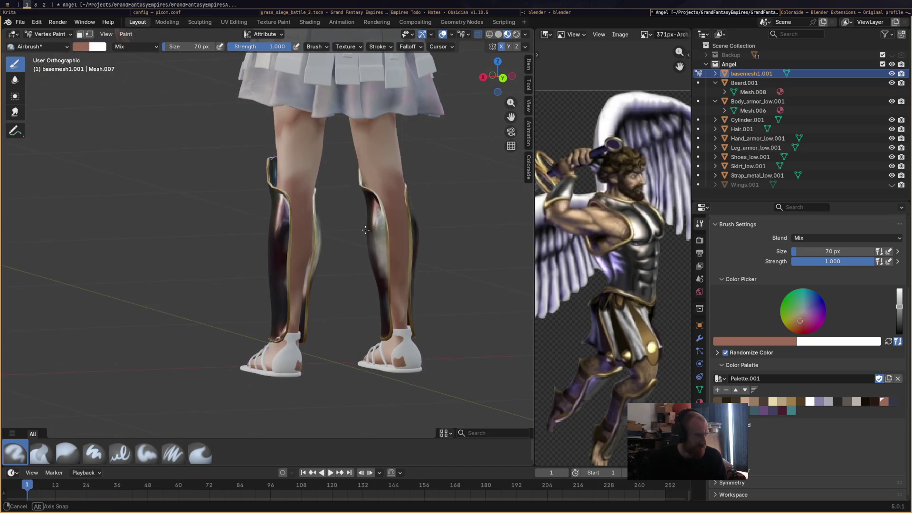
left_click(41, 456)
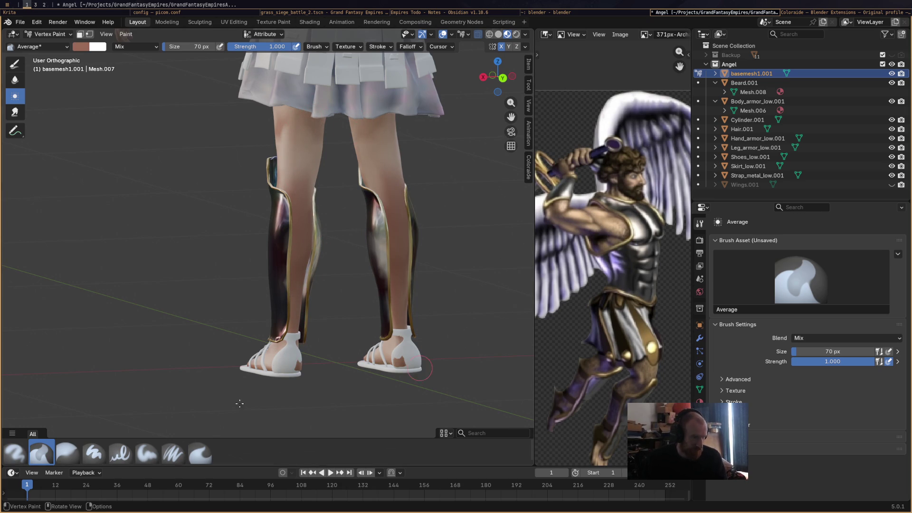
left_click(14, 453)
Sample the legs' skin tone as paint colour, undoing a trial dab on the knees
key("s")
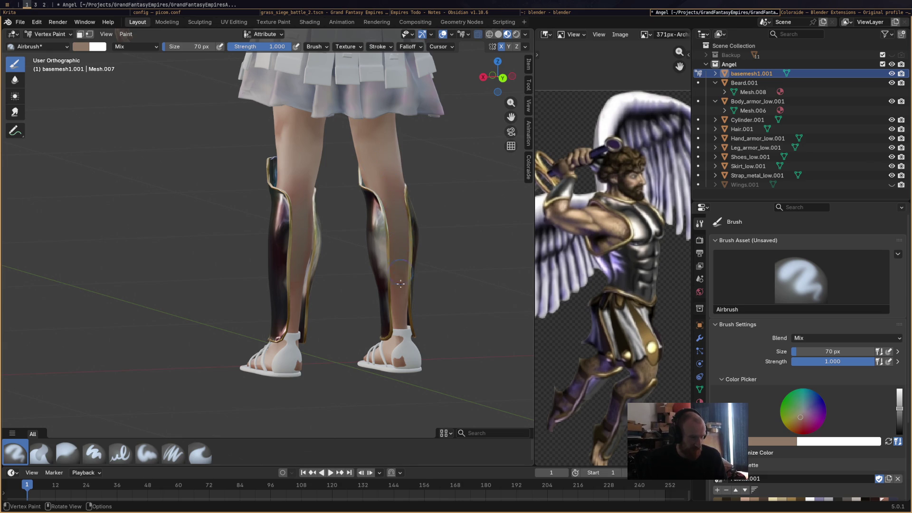
middle_click_drag(493, 217, 442, 183)
middle_click_drag(433, 148, 391, 147)
key("s")
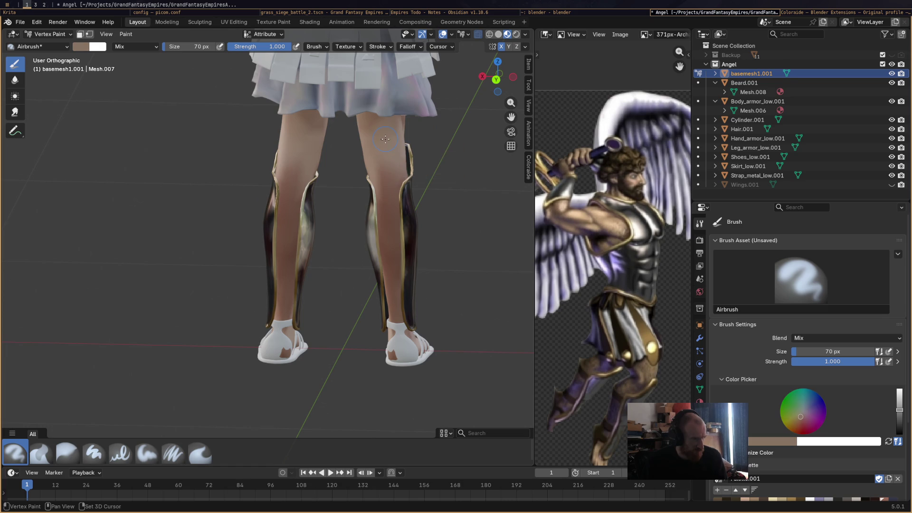
key("s")
left_click(388, 162)
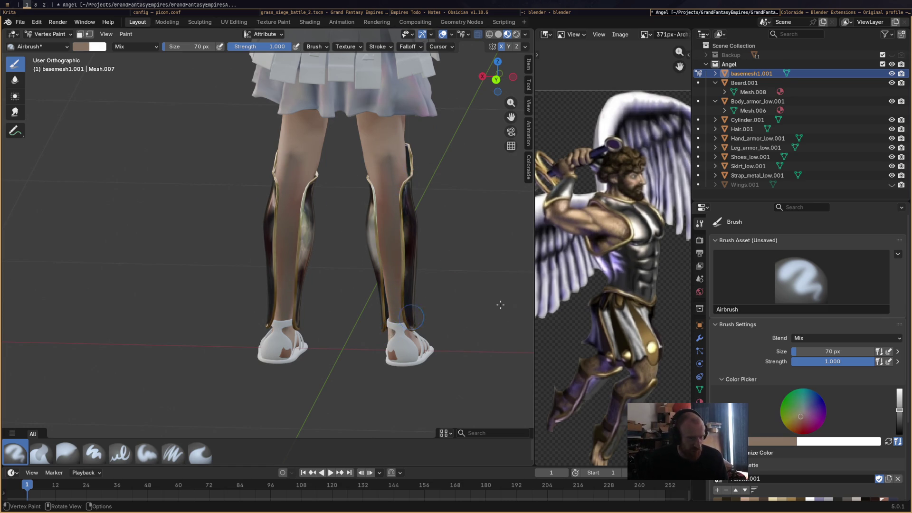
key("ctrl+z")
Warm and brighten the paint colour, then airbrush a lighter skin tone down both shins
left_click(798, 421)
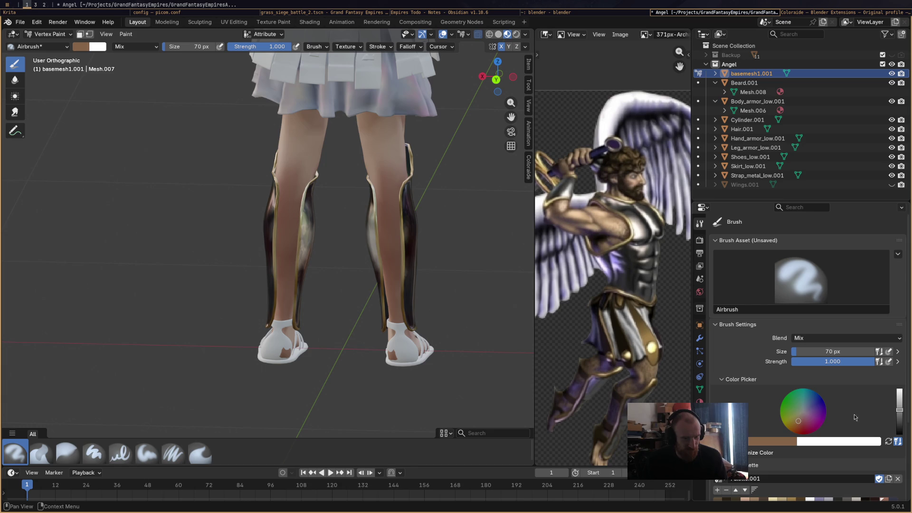
left_click_drag(898, 411, 897, 400)
left_click_drag(389, 183, 392, 282)
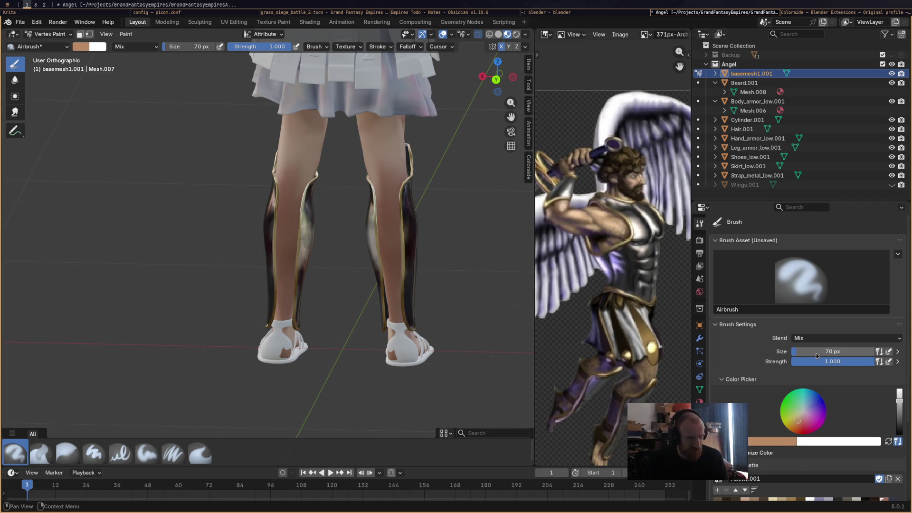
scroll(816, 424, "down", 3)
left_click(781, 447)
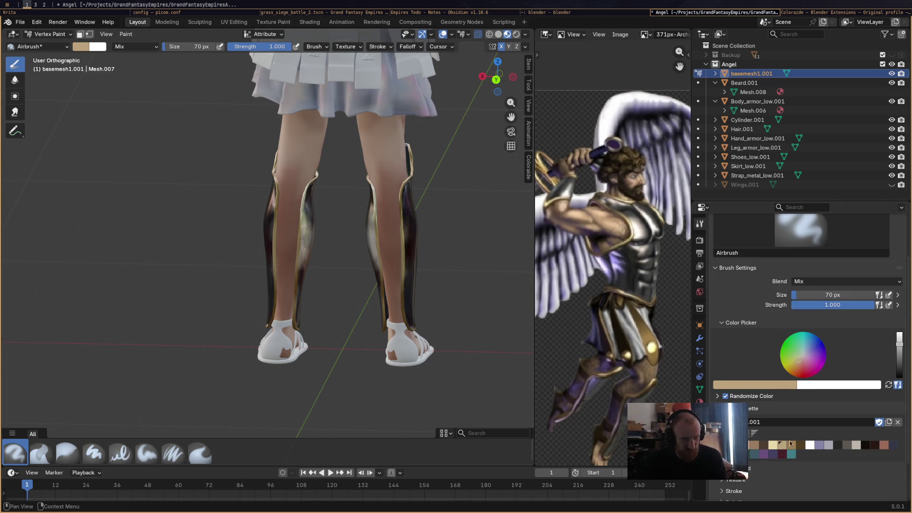
left_click_drag(388, 171, 392, 237)
key("ctrl+z")
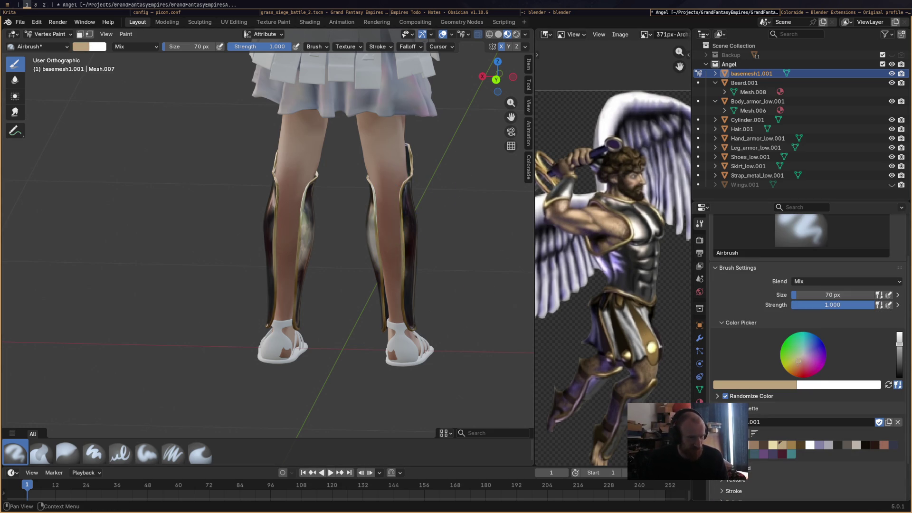
mouse_move(385, 191)
left_mouse_down()
mouse_move(392, 299)
mouse_move(415, 353)
left_mouse_up()
scroll(430, 285, "down", 2)
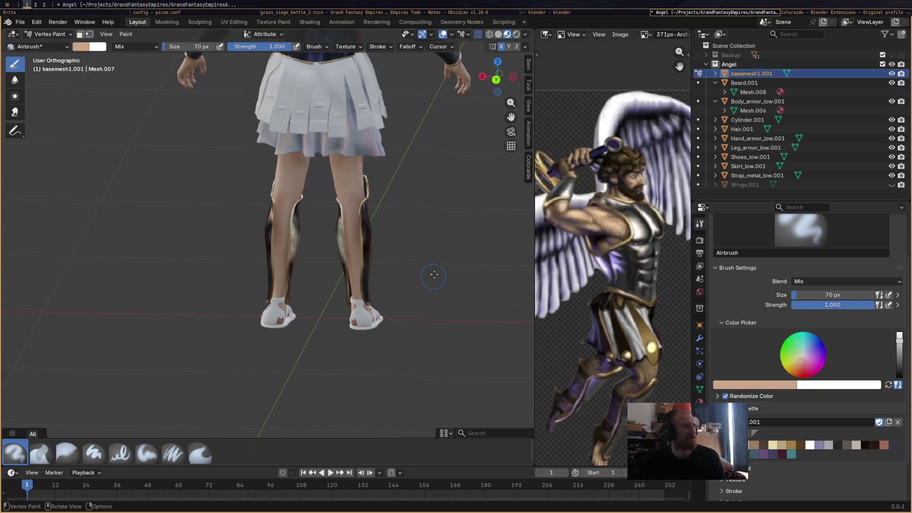
mouse_move(383, 252)
middle_mouse_down()
mouse_move(423, 238)
mouse_move(372, 260)
mouse_move(389, 256)
middle_mouse_up()
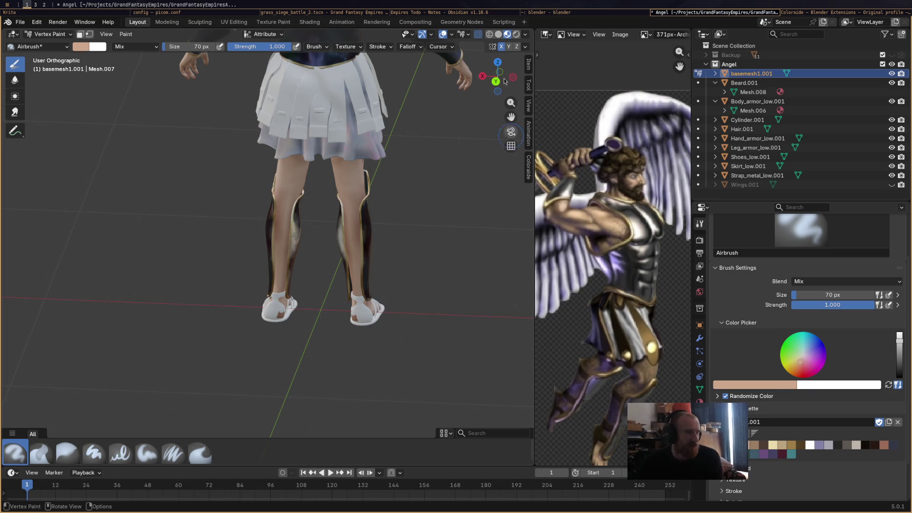
left_click(498, 34)
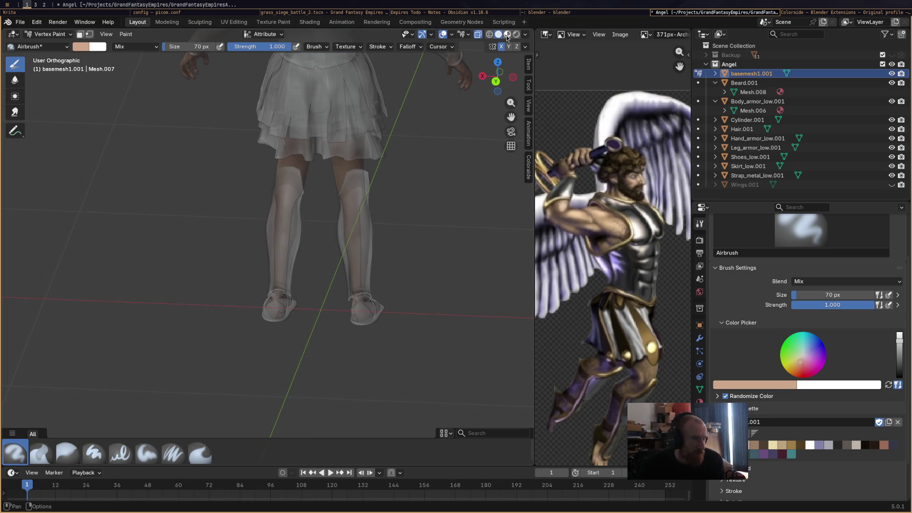
Compare the painted legs in Rendered shading, then go back to Material Preview
left_click(507, 35)
left_click(513, 35)
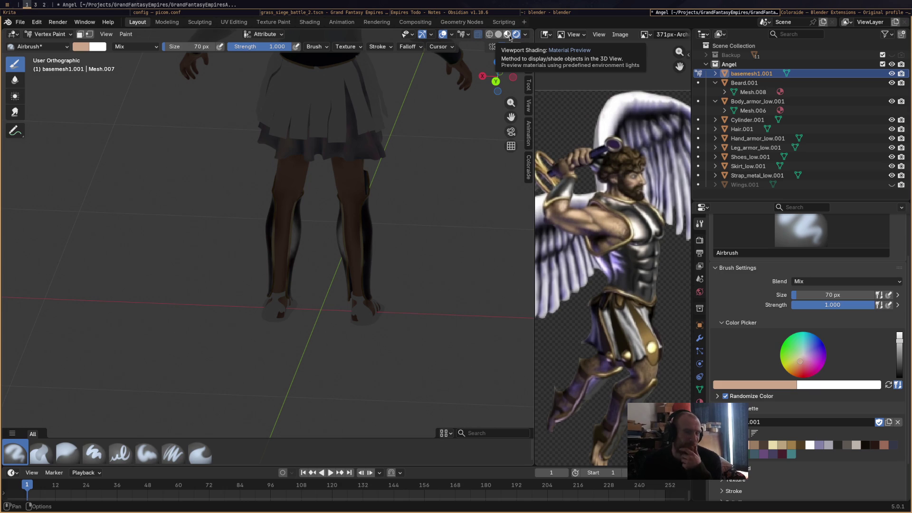
left_click(507, 35)
Orbit to a straight front view of the skirt and bring up the interaction mode list
scroll(332, 178, "up", 3)
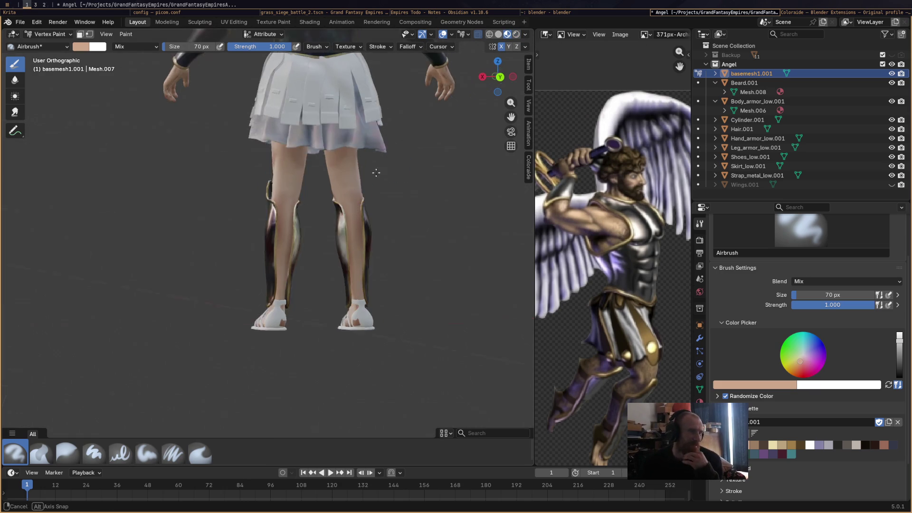
middle_click_drag(331, 178, 304, 182)
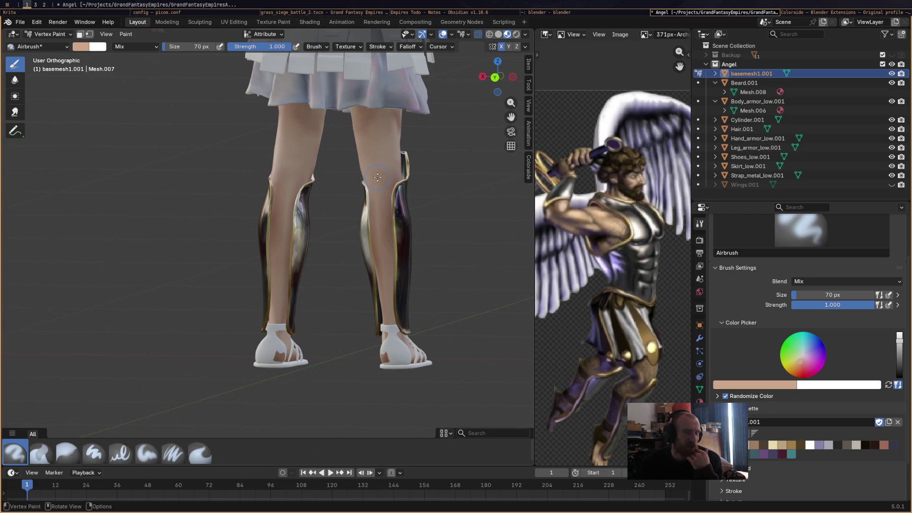
scroll(377, 177, "down", 5)
mouse_move(377, 177)
middle_mouse_down()
mouse_move(427, 179)
mouse_move(398, 187)
mouse_move(432, 197)
middle_mouse_up()
scroll(358, 241, "up", 2)
mouse_move(357, 241)
middle_mouse_down()
mouse_move(380, 223)
mouse_move(410, 260)
middle_mouse_up()
scroll(389, 218, "up", 4)
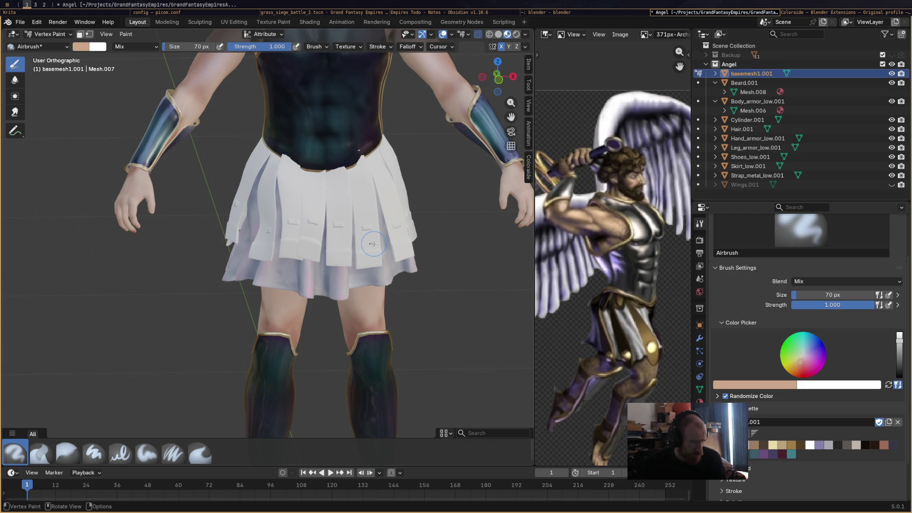
left_click(62, 35)
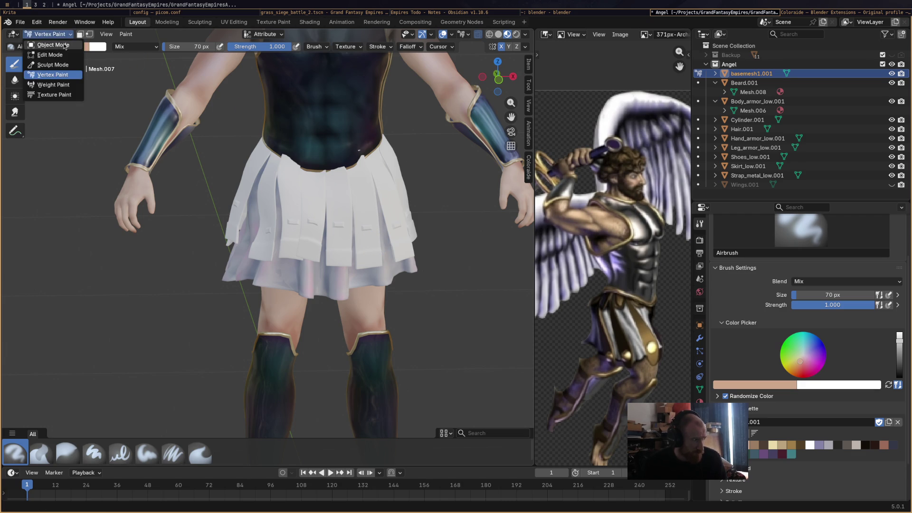
Return to Object Mode, select the skirt strap object and enter Edit Mode
left_click(47, 37)
left_click(360, 249)
scroll(363, 246, "down", 5)
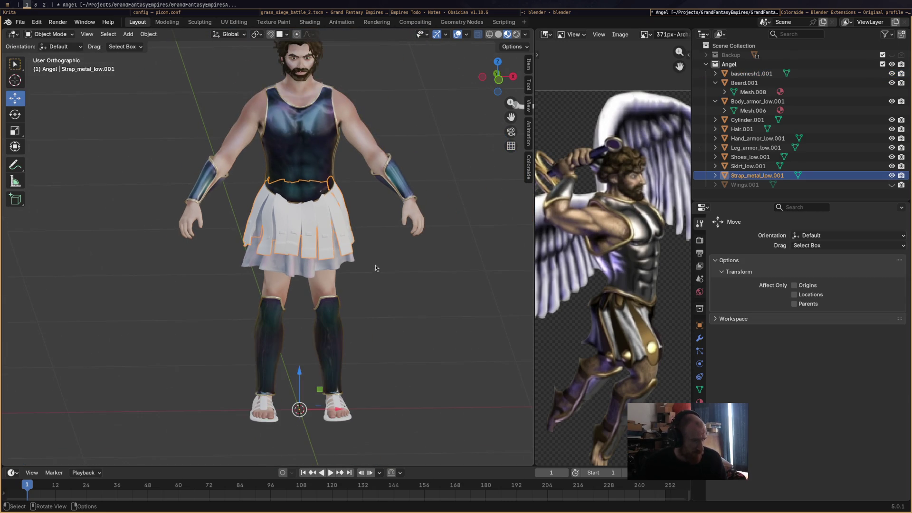
scroll(333, 180, "up", 5)
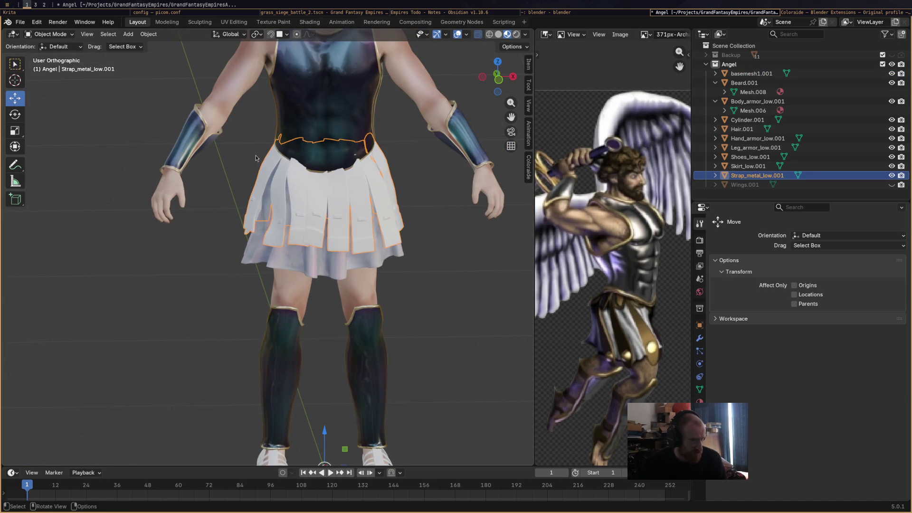
left_click(47, 34)
left_click(64, 61)
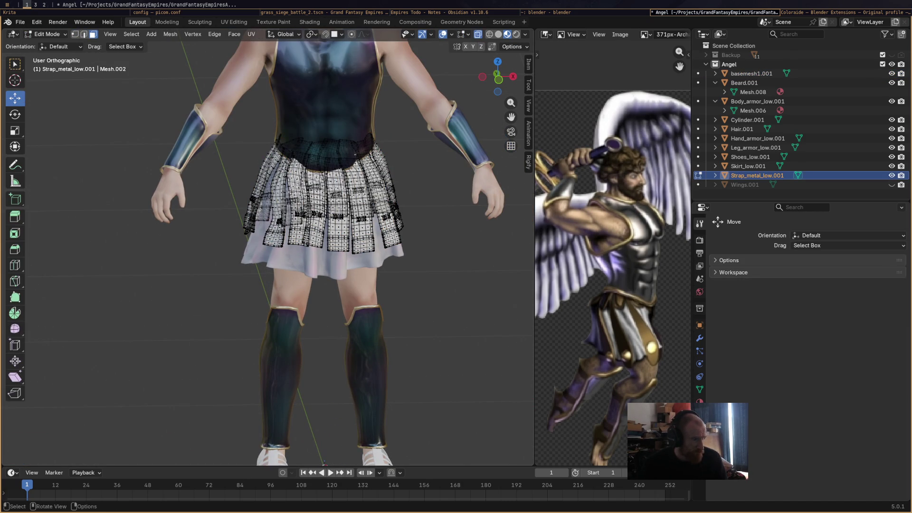
left_click(47, 34)
Select the front buckle pieces one by one with L (select linked)
scroll(364, 216, "up", 2)
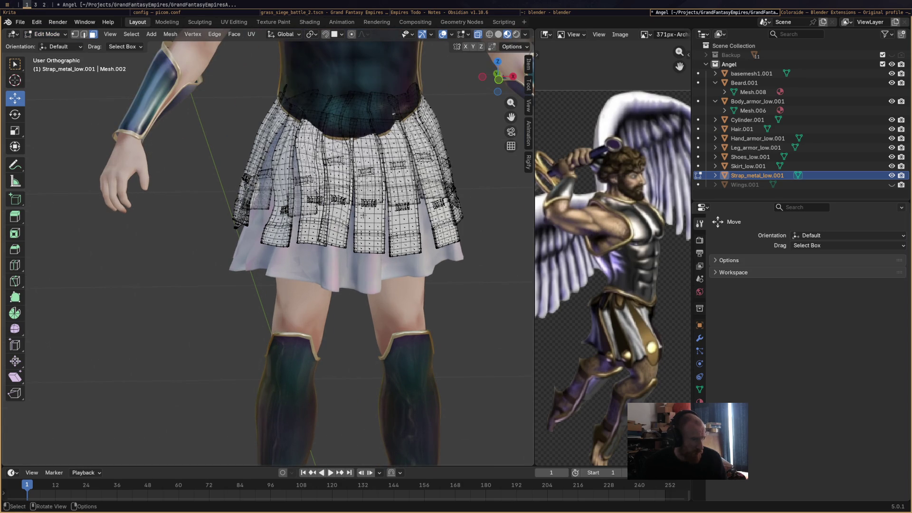
scroll(363, 215, "up", 1)
mouse_move(367, 210)
middle_mouse_down()
mouse_move(342, 247)
mouse_move(358, 269)
middle_mouse_up()
scroll(358, 269, "up", 4)
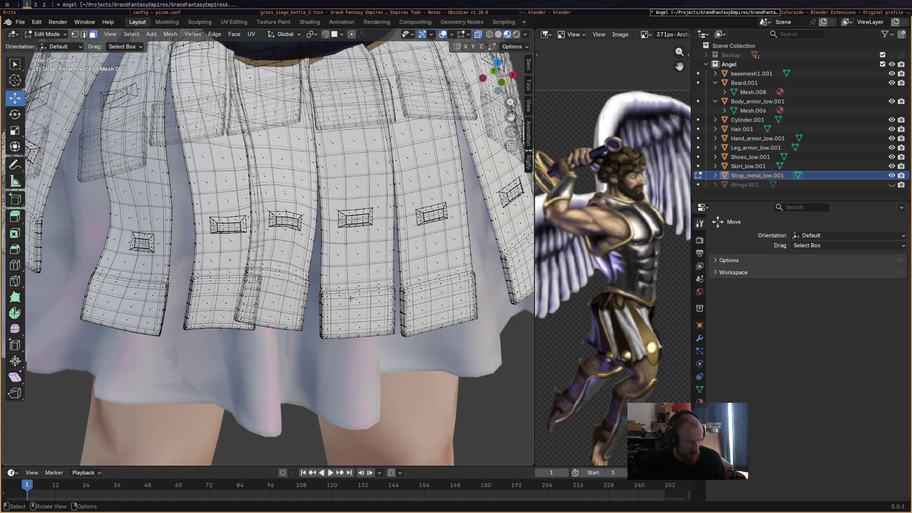
key("l")
left_click(362, 219)
scroll(361, 219, "up", 3)
key("l")
key("l")
key("l")
scroll(210, 215, "down", 2)
key("l")
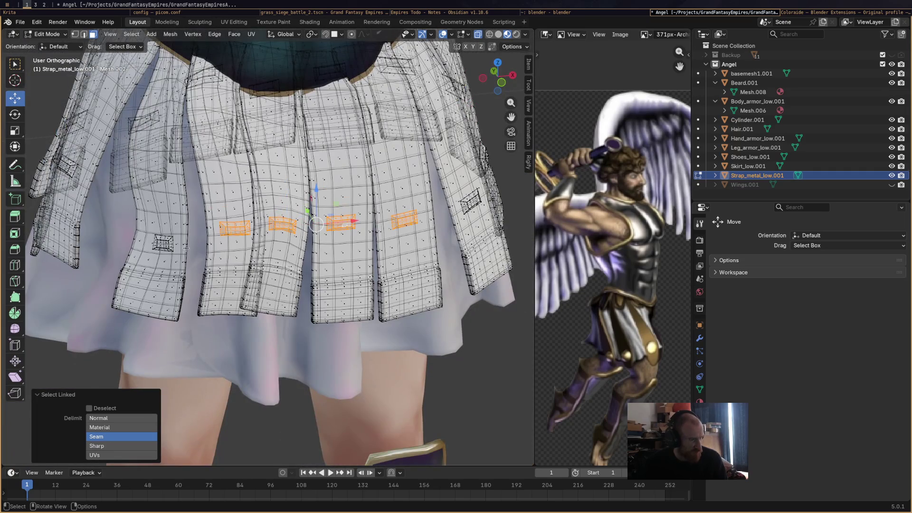
Undo the last buckle selections and turn off X-ray
scroll(161, 241, "down", 2)
mouse_move(162, 241)
middle_mouse_down()
mouse_move(390, 221)
mouse_move(380, 208)
mouse_move(304, 206)
mouse_move(326, 211)
middle_mouse_up()
key("l")
key("l")
key("l")
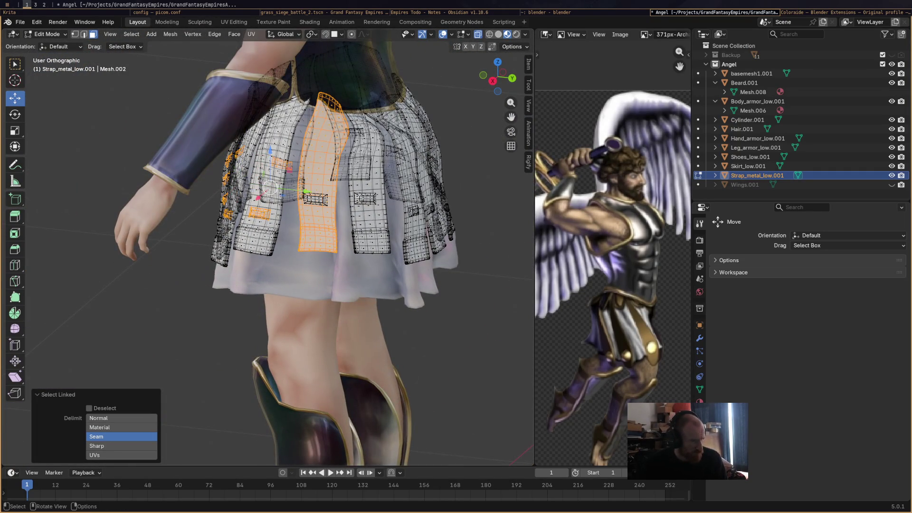
key("ctrl+z")
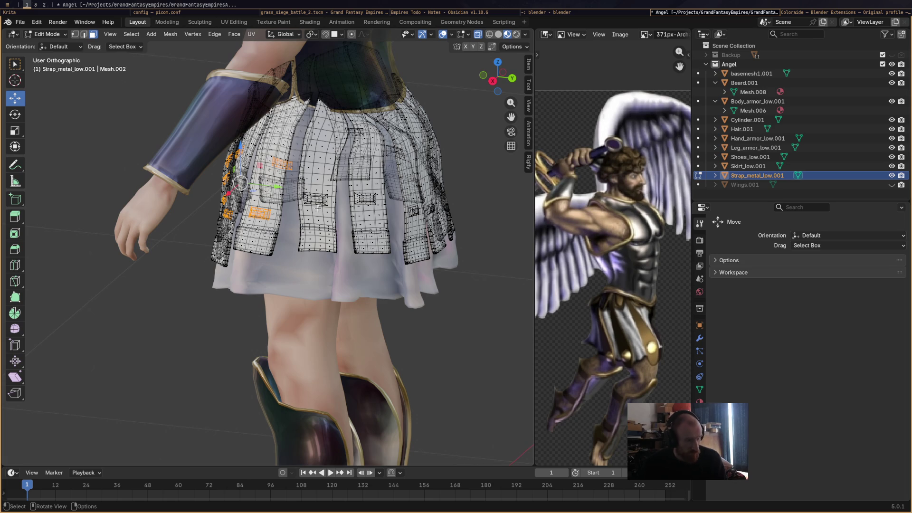
left_click(477, 34)
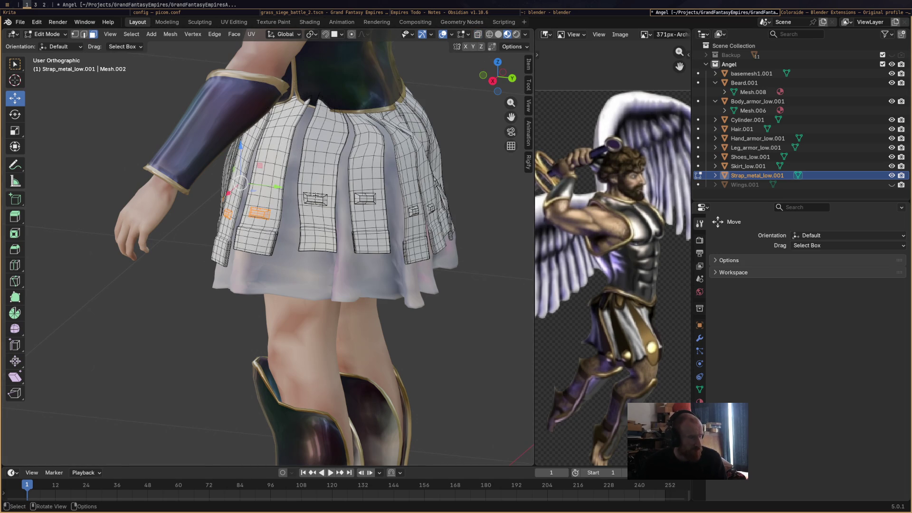
Add the side and back buckles and a small strap piece with L
key("l")
key("l")
key("l")
middle_click_drag(431, 208, 235, 180)
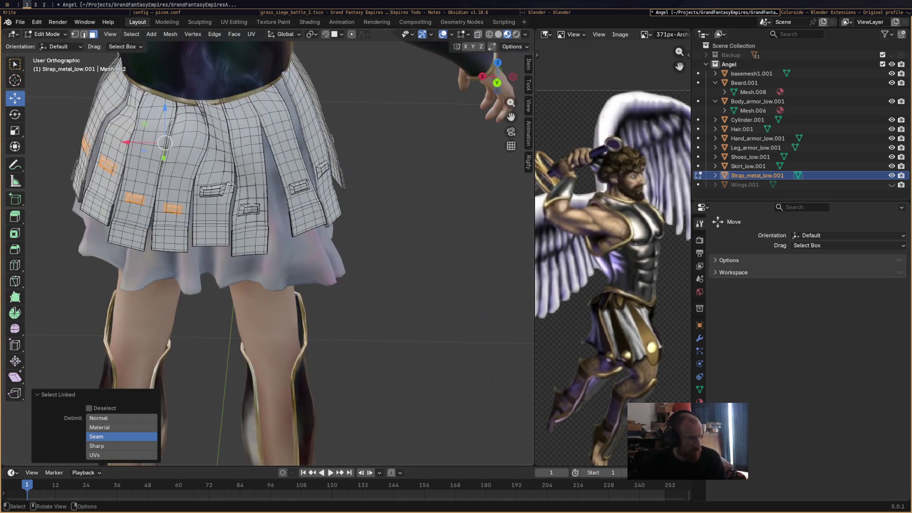
key("l")
key("l")
key("l")
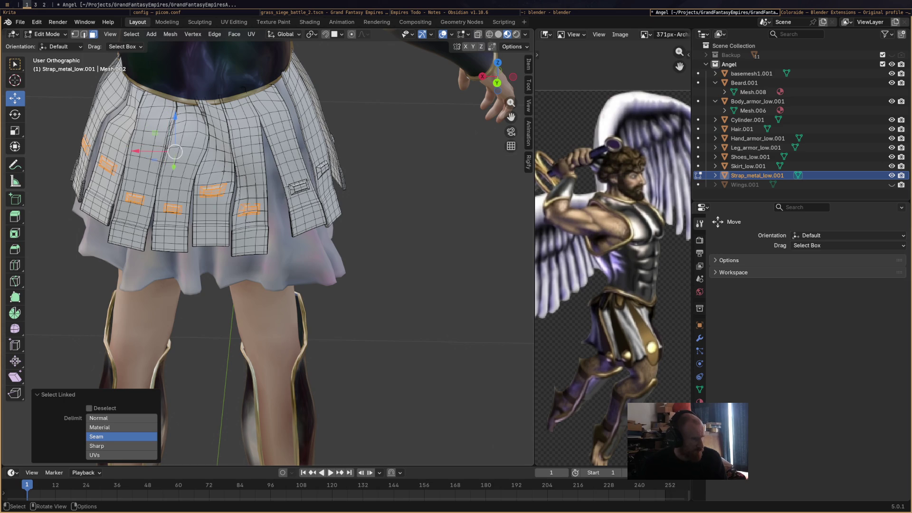
key("l")
mouse_move(317, 178)
middle_mouse_down()
mouse_move(340, 202)
mouse_move(379, 218)
middle_mouse_up()
key("l")
Orbit around the skirt to review the buckle selection from several angles
scroll(379, 217, "up", 8)
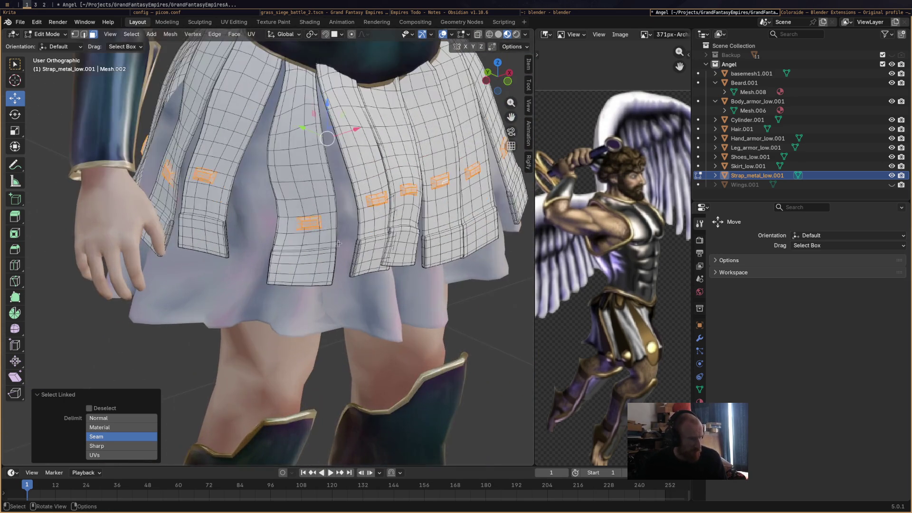
mouse_move(313, 282)
middle_mouse_down()
mouse_move(336, 284)
mouse_move(392, 228)
mouse_move(279, 267)
mouse_move(290, 273)
middle_mouse_up()
scroll(289, 273, "down", 7)
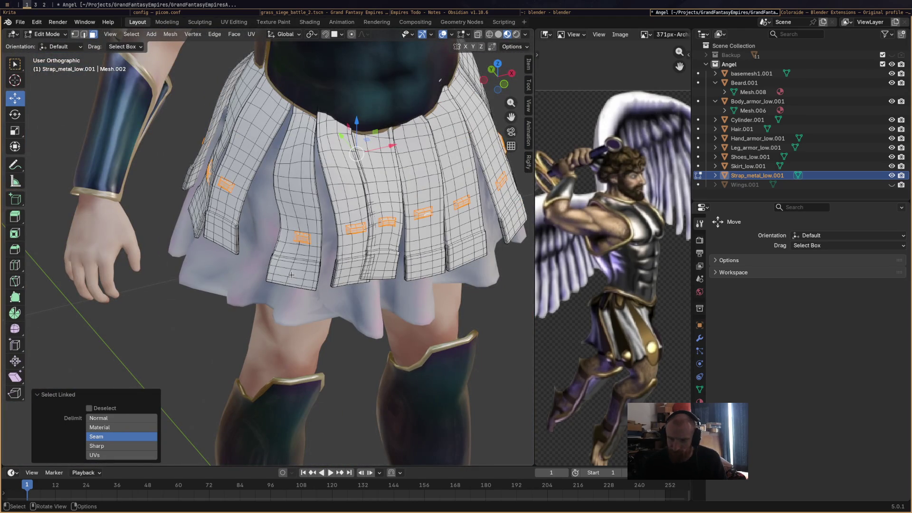
middle_click_drag(291, 274, 248, 270)
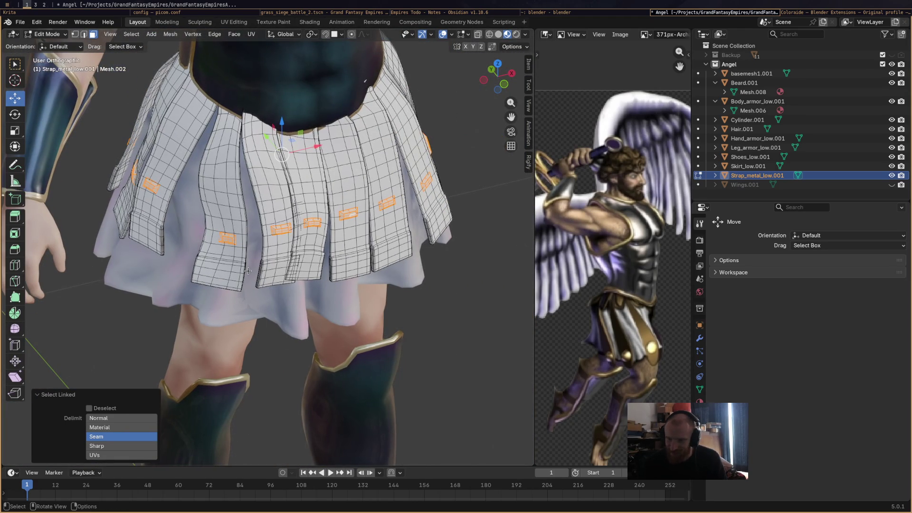
scroll(248, 270, "down", 2)
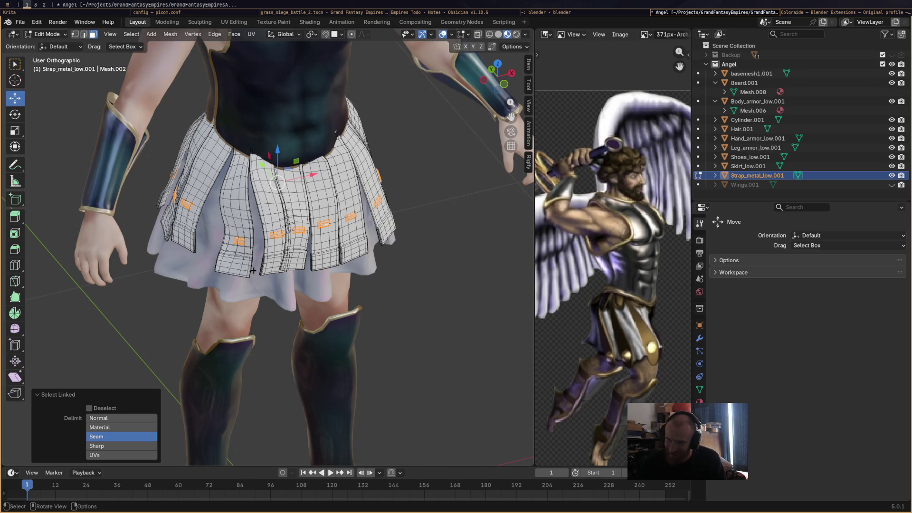
scroll(250, 271, "down", 5)
scroll(248, 300, "up", 8)
middle_click_drag(248, 301, 277, 257)
scroll(278, 257, "up", 2)
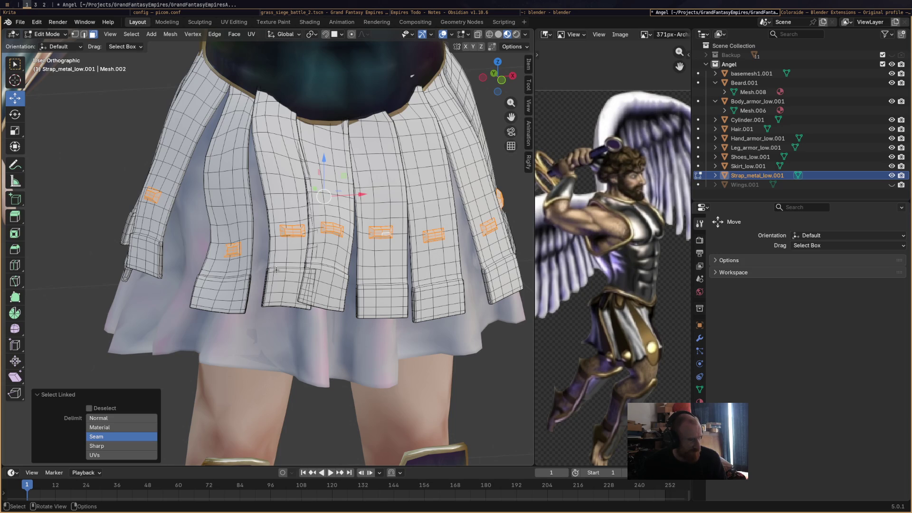
middle_click_drag(286, 270, 307, 288)
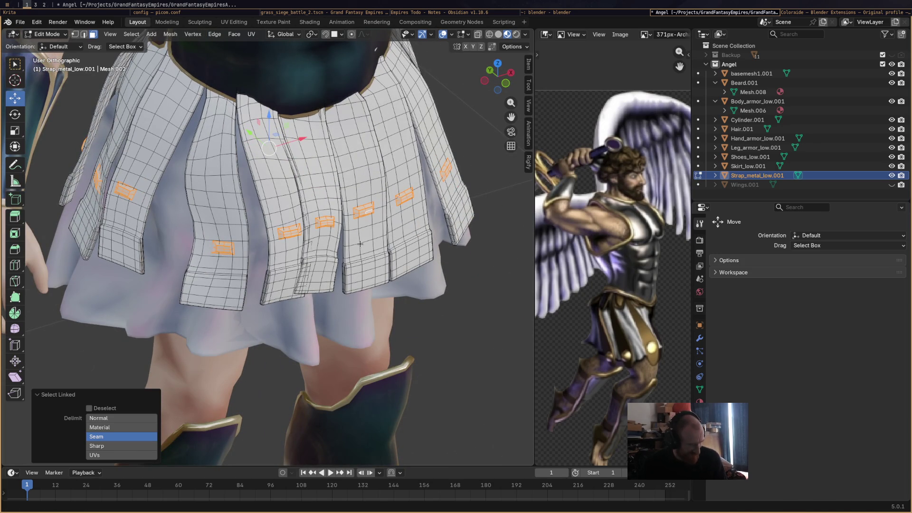
Start the '2025 house mix | deep & minimal' video in the browser, then return to Blender
key("super+3")
left_click(178, 240)
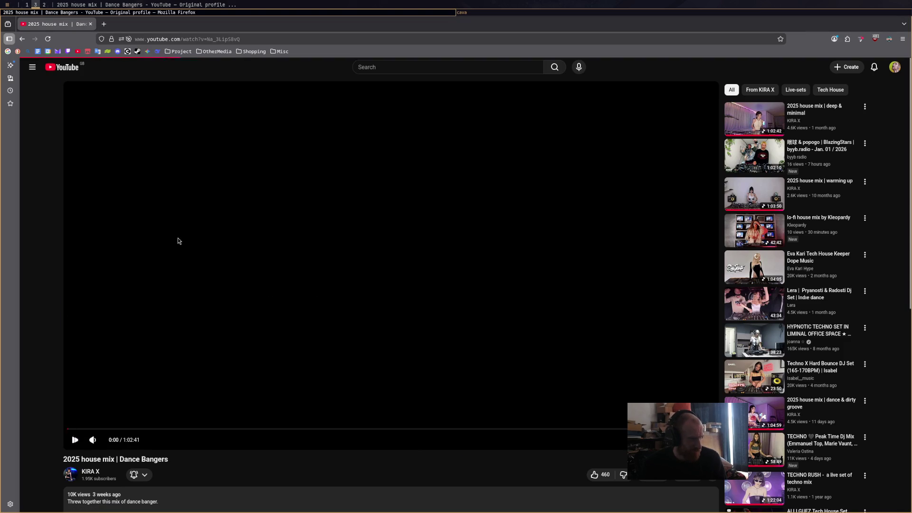
key("super+1")
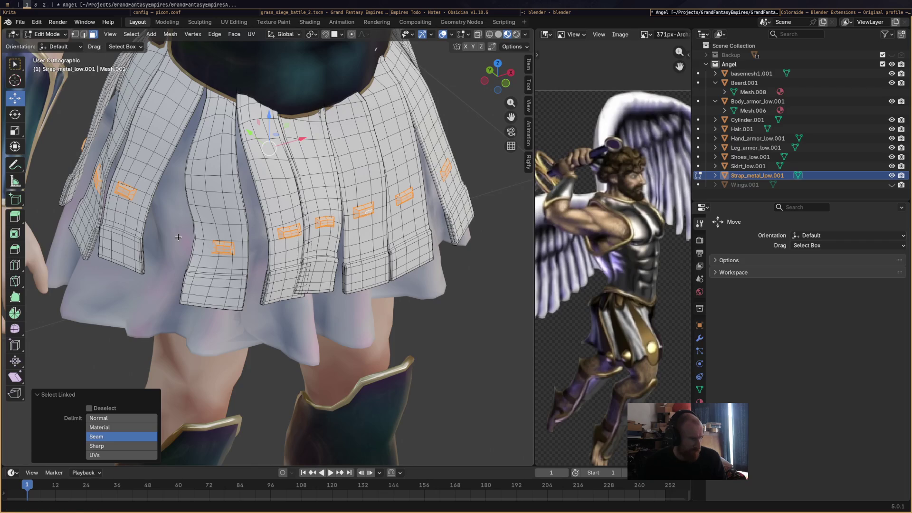
View the skirt straps from below and add three strap-end faces to the selection
middle_click_drag(298, 294, 409, 316)
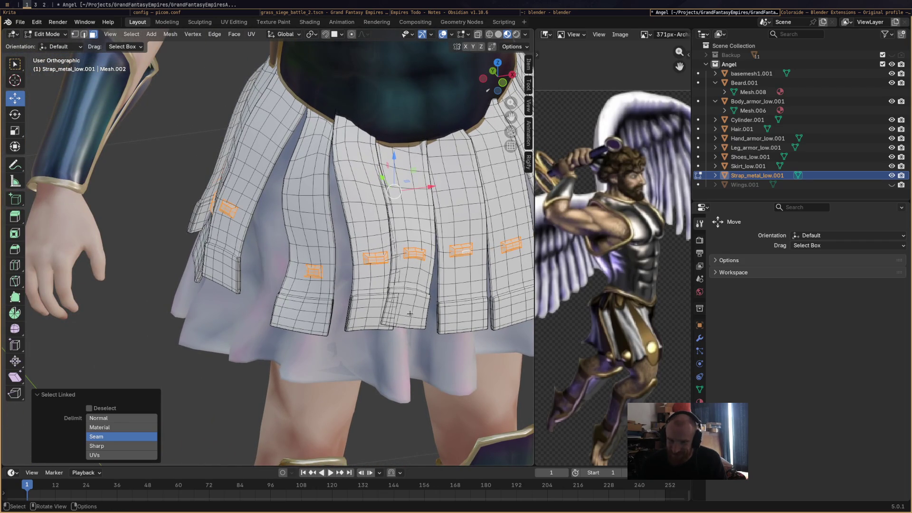
middle_click_drag(414, 312, 349, 314)
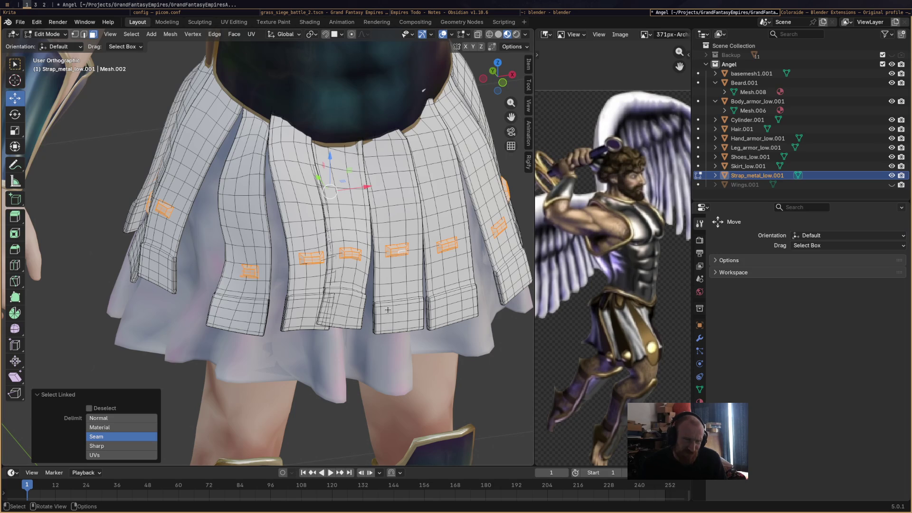
scroll(412, 299, "up", 2)
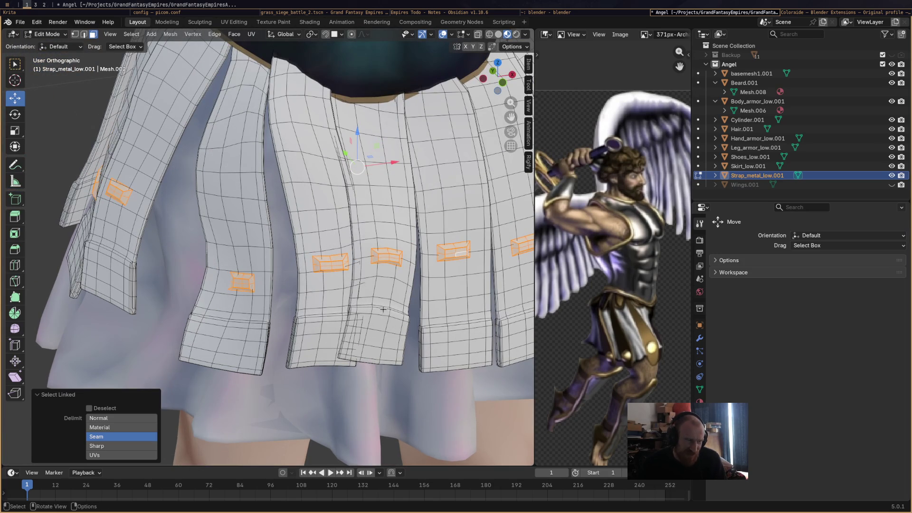
middle_click_drag(377, 347, 349, 315)
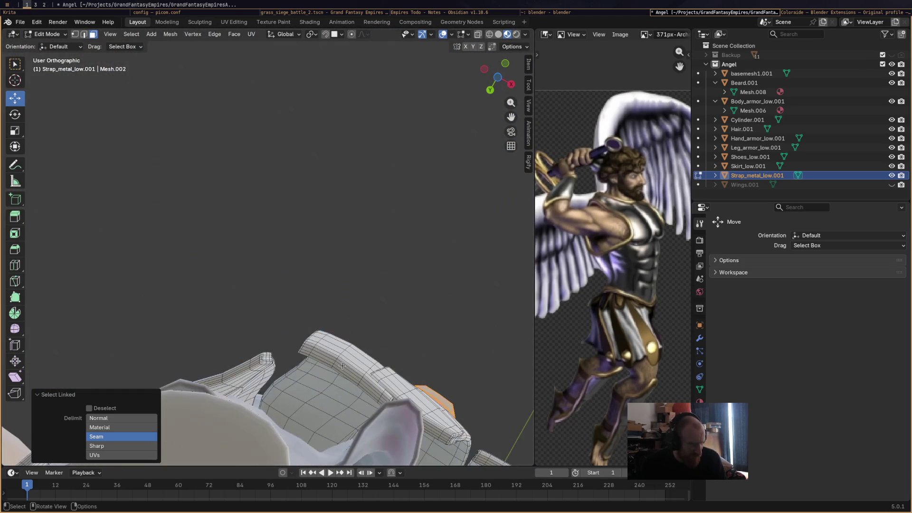
scroll(342, 366, "up", 1)
left_click(317, 370, "shift")
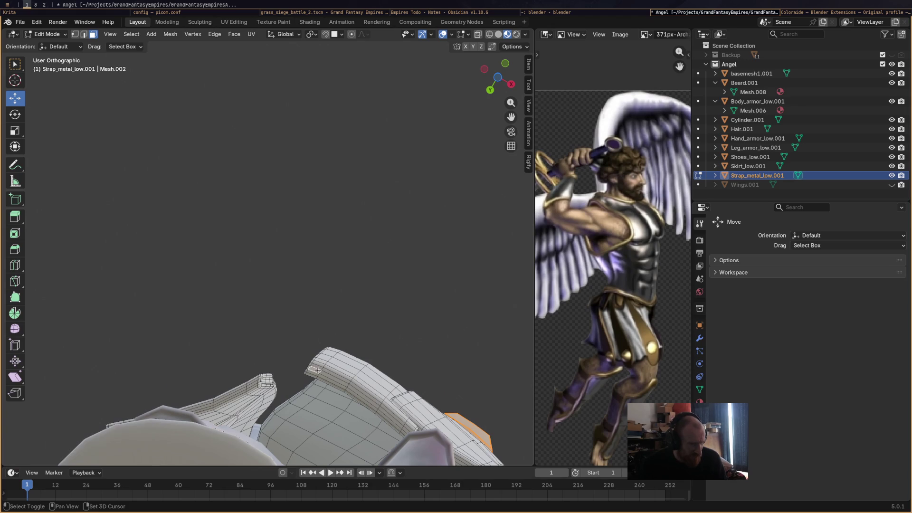
left_click(341, 386, "shift")
left_click(357, 394, "shift")
middle_click_drag(378, 397, 351, 350)
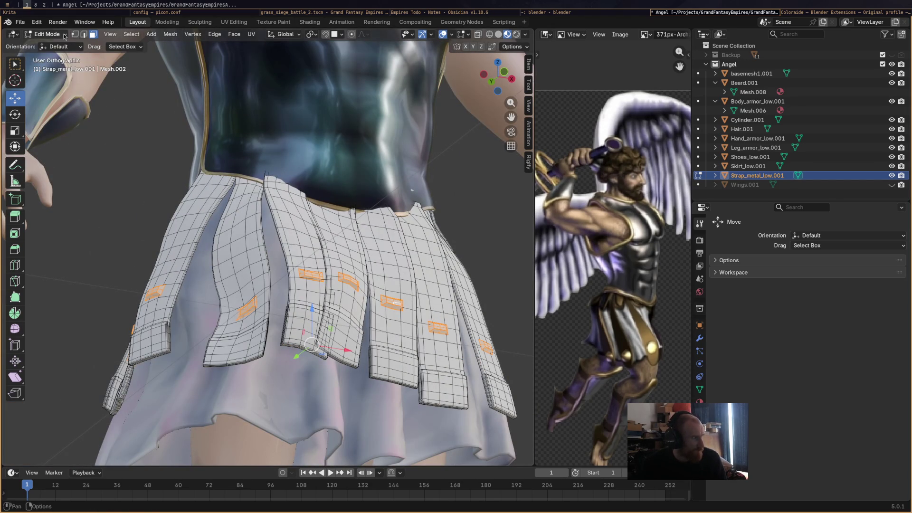
Switch to Vertex Paint with face-selection masking and set the tan palette swatch as the paint colour
left_click(46, 34)
left_click(65, 75)
middle_click_drag(66, 76, 117, 81)
key("m")
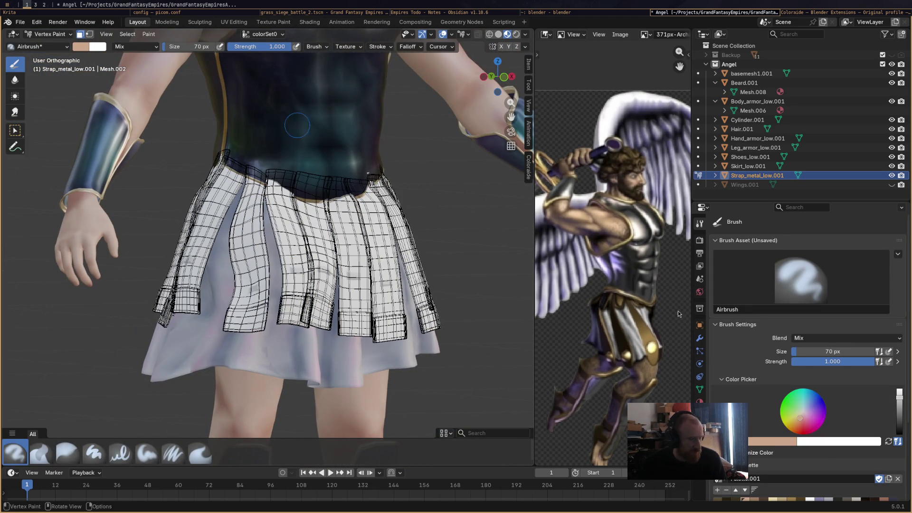
scroll(790, 450, "down", 3)
left_click(791, 446)
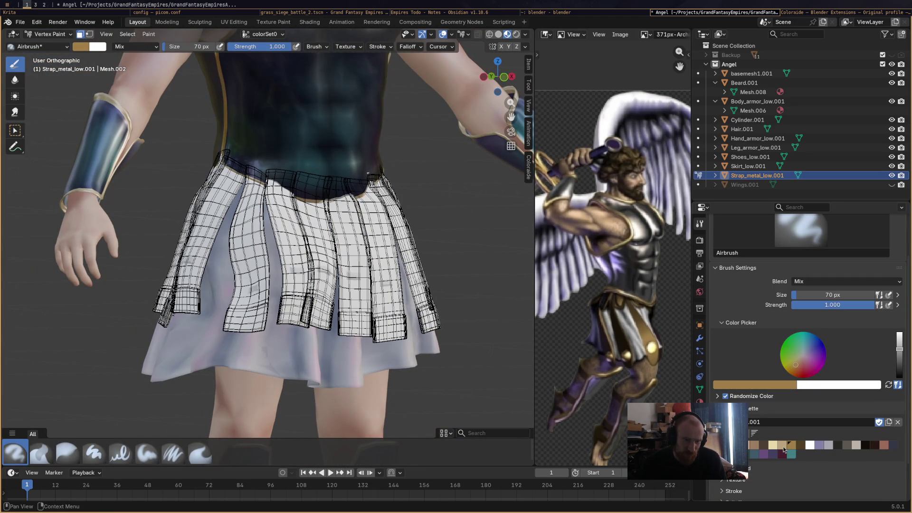
left_click(781, 444)
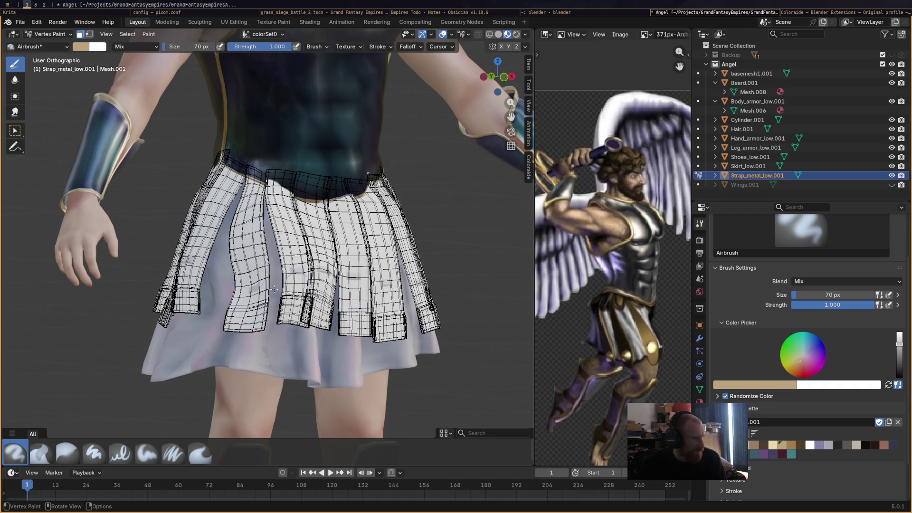
Orbit to a side view and switch the strap object back to Object Mode
mouse_move(344, 277)
middle_mouse_down()
mouse_move(422, 354)
mouse_move(283, 327)
middle_mouse_up()
left_click(49, 34)
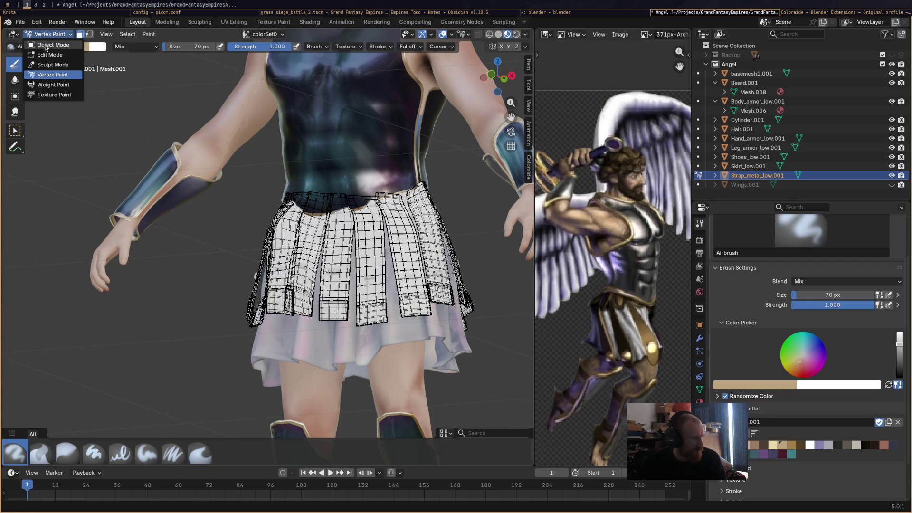
left_click(45, 43)
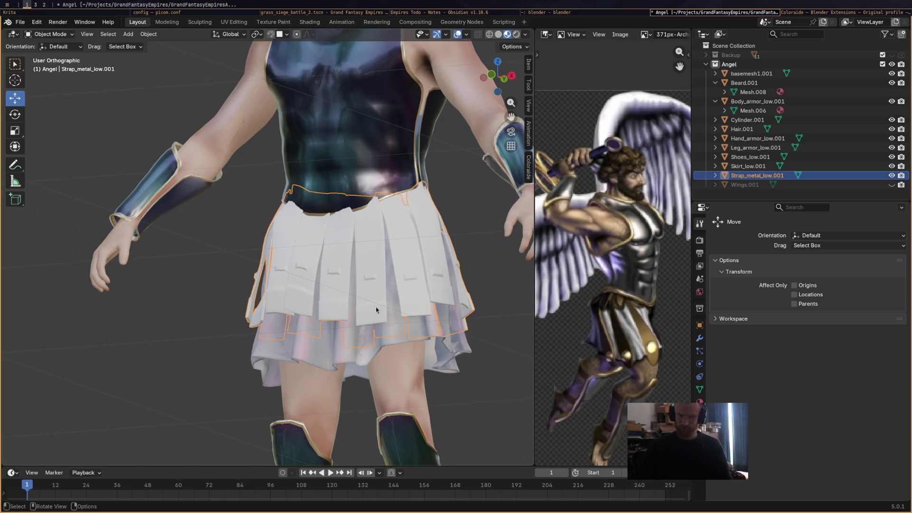
Add a new material, Material.003, to Strap_metal_low.001 in Material Properties
left_click(699, 400)
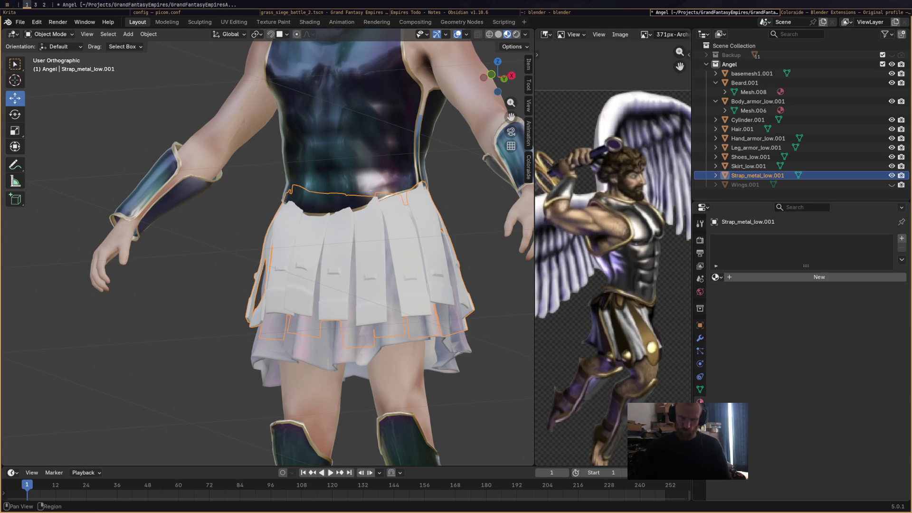
left_click(813, 277)
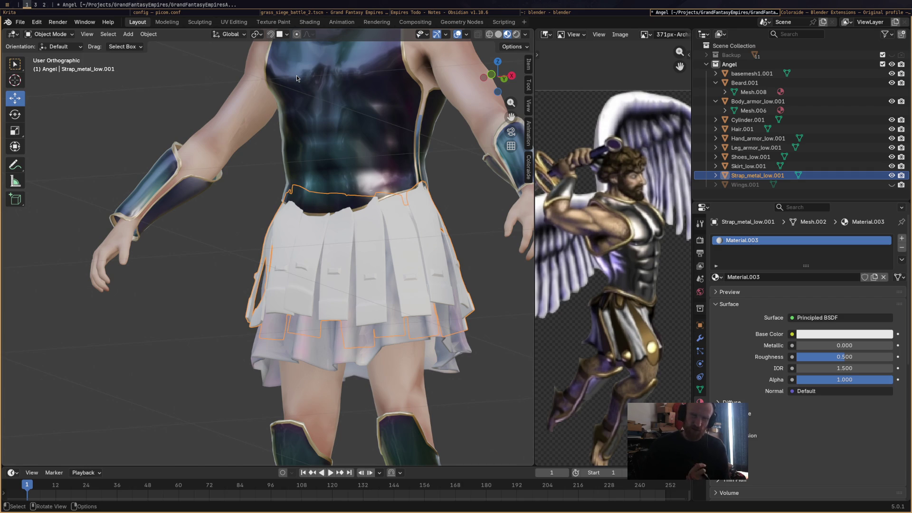
left_click(61, 34)
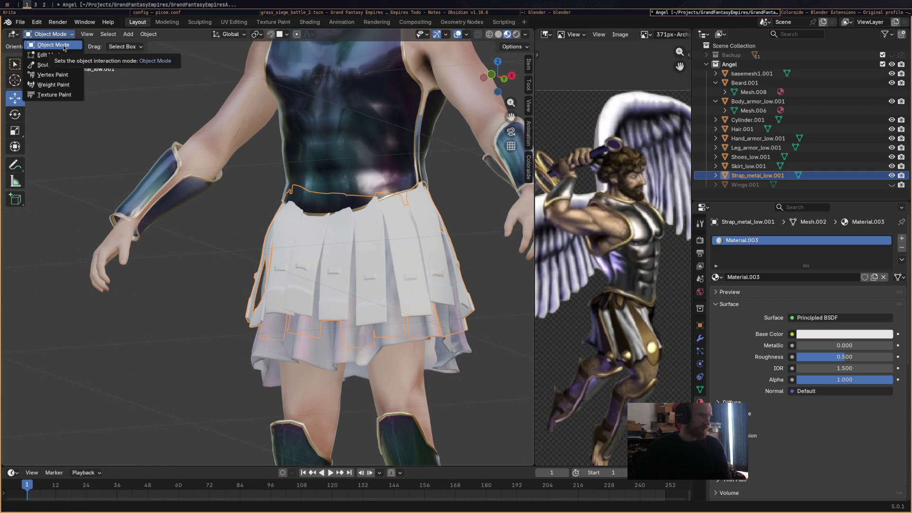
left_click(64, 48)
scroll(326, 247, "up", 3)
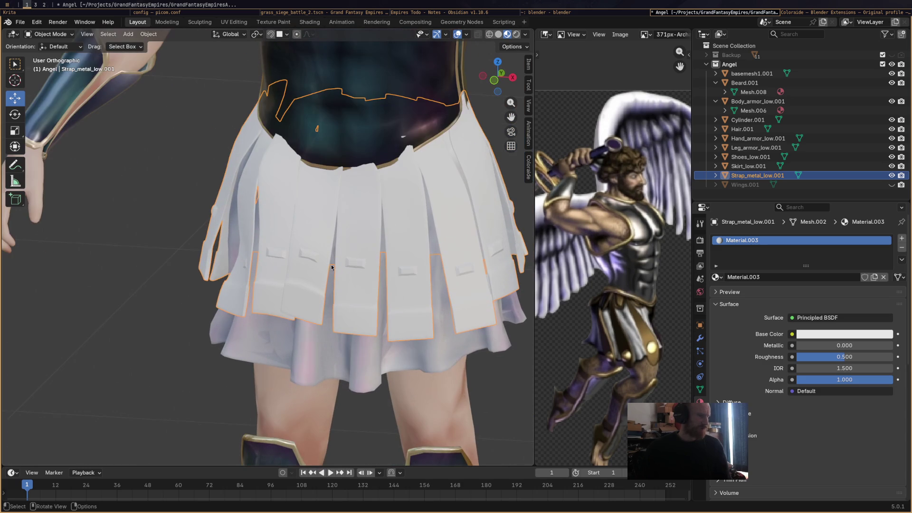
Enter Edit Mode on the strap mesh, keeping the buckle faces selected
left_click(50, 34)
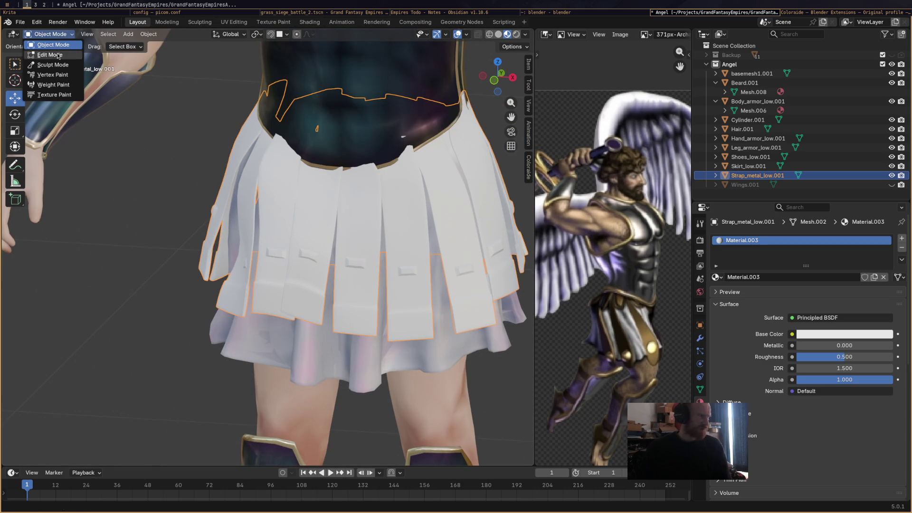
left_click(58, 56)
middle_click_drag(344, 260, 363, 250)
key("shift")
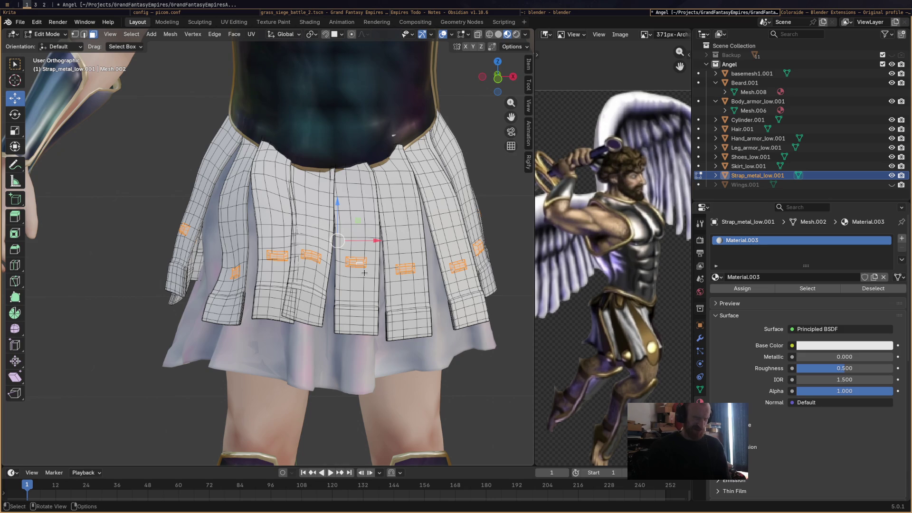
key("ctrl")
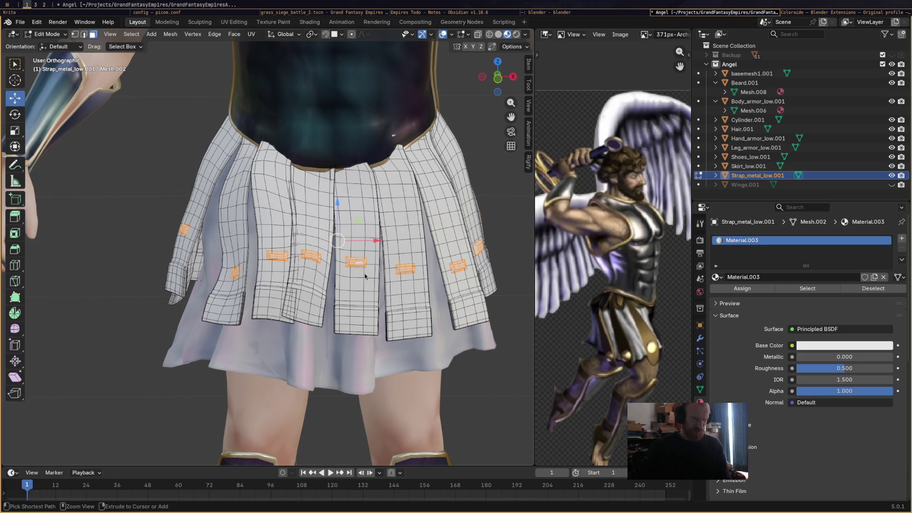
key("ctrl+p")
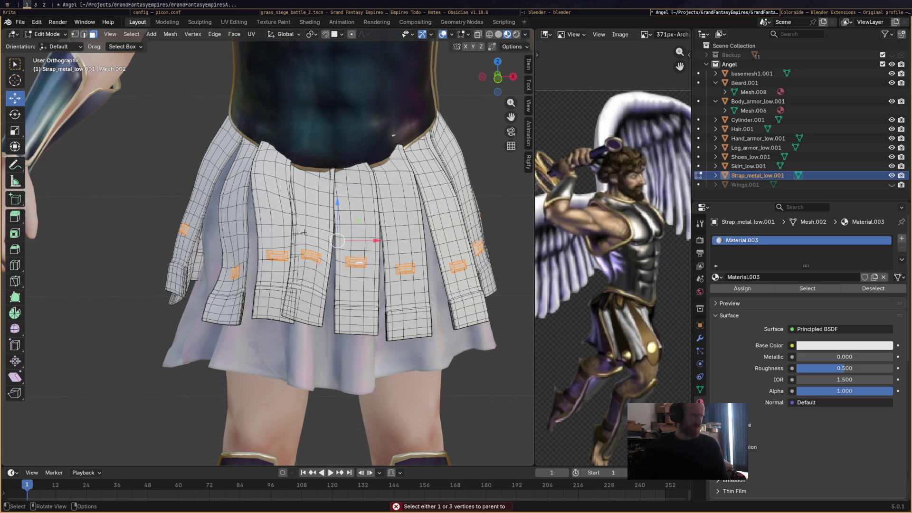
Separate the buckles by material into Strap_metal_low.002 and return to Object Mode
right_click(308, 255)
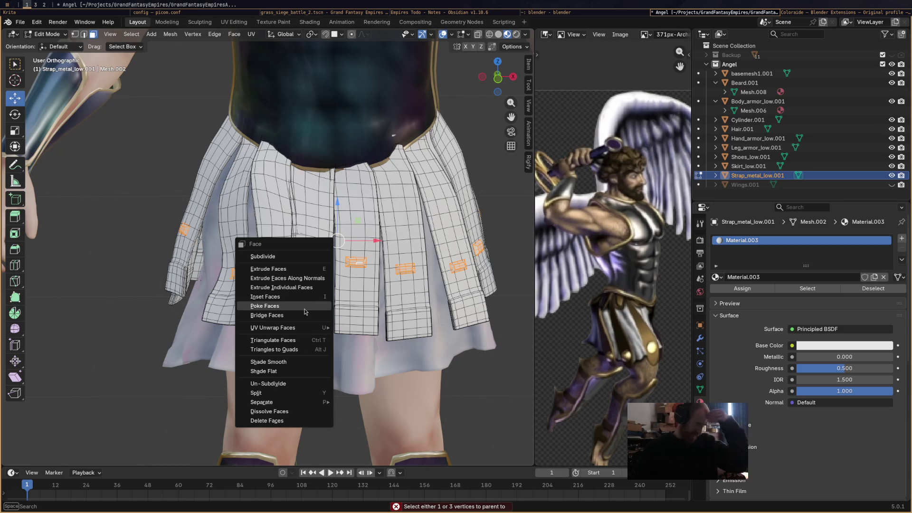
left_click(306, 392)
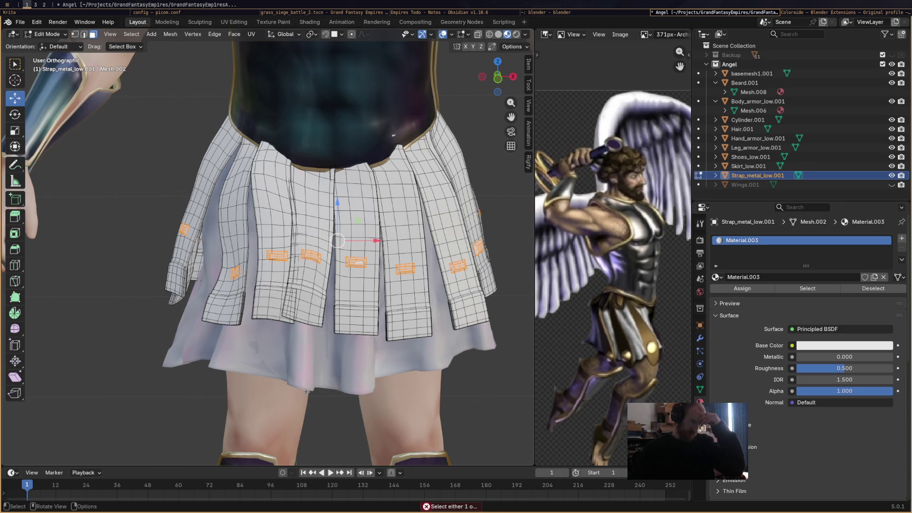
right_click(326, 255)
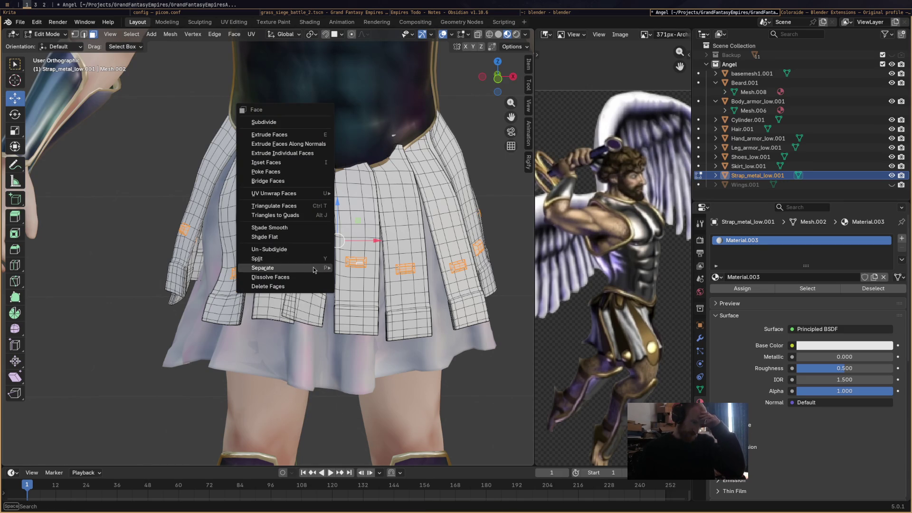
mouse_move(315, 268)
left_click(370, 277)
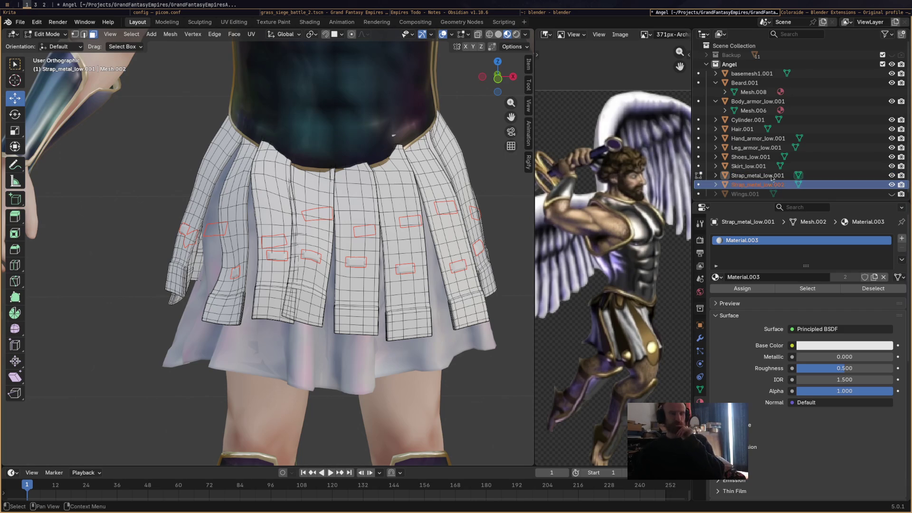
left_click(47, 34)
left_click(45, 46)
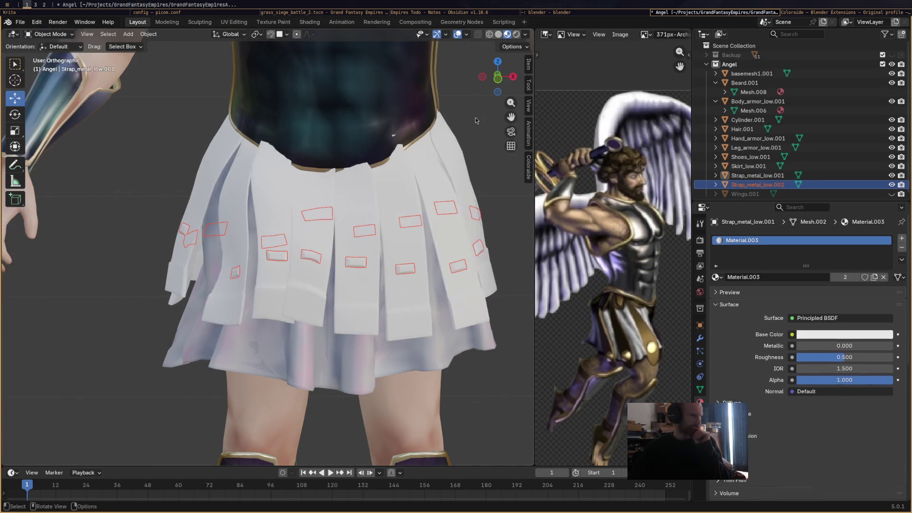
double_click(771, 188)
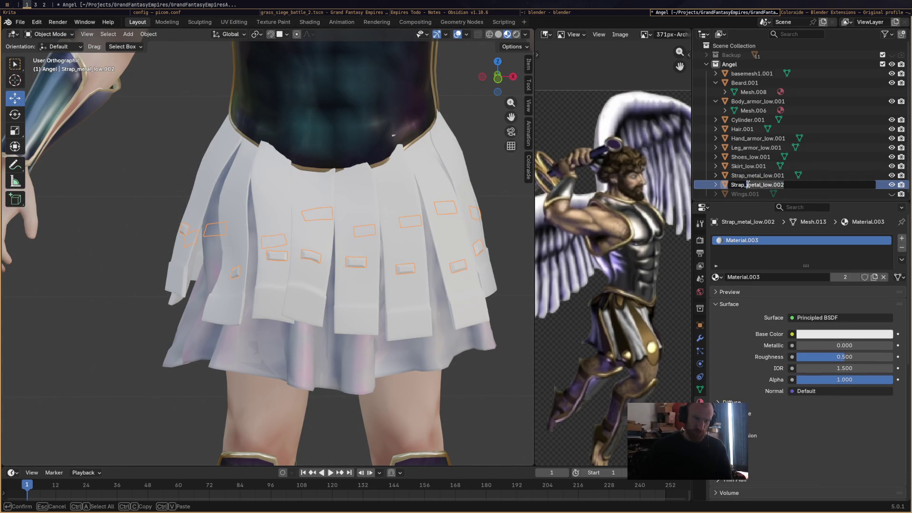
Rename the separated buckle object to Strap_blingy_bits
key("shift+End")
type("l")
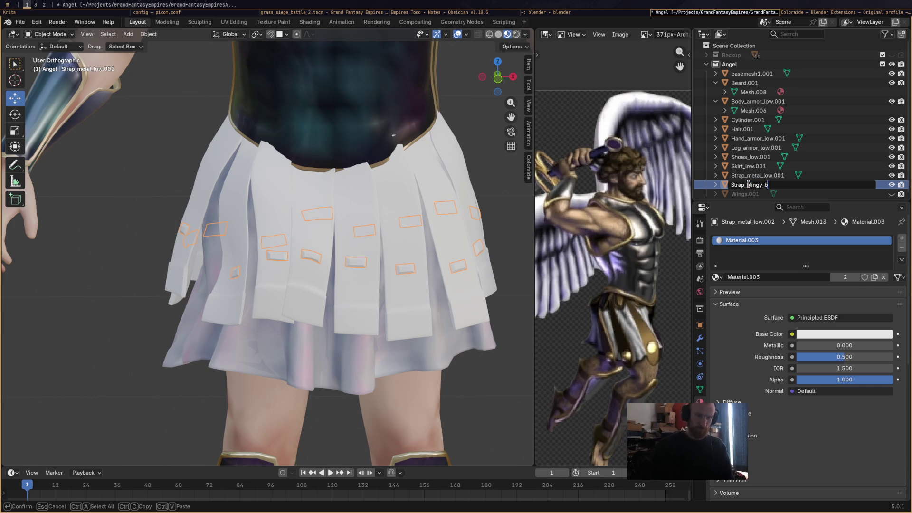
key("Return")
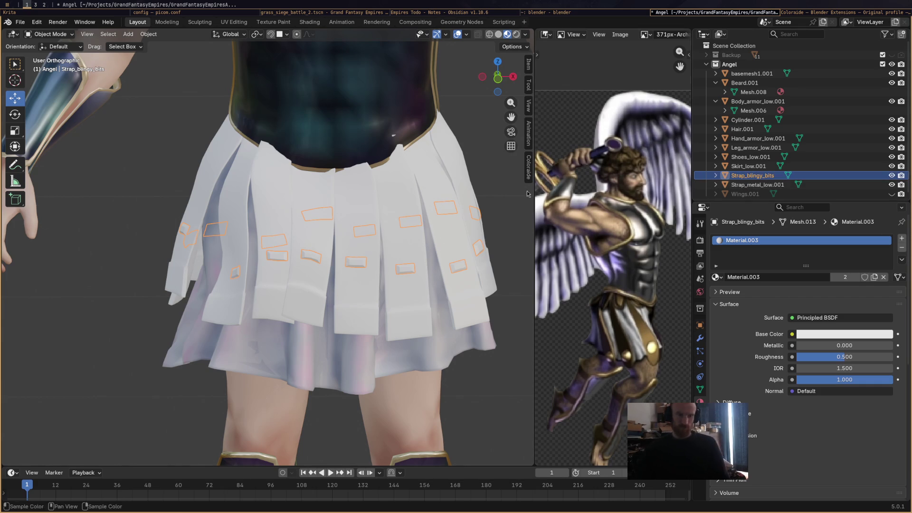
Select Strap_metal_low.001 and enter its Edit Mode, viewing the shoulder straps
left_click(49, 34)
left_click(47, 55)
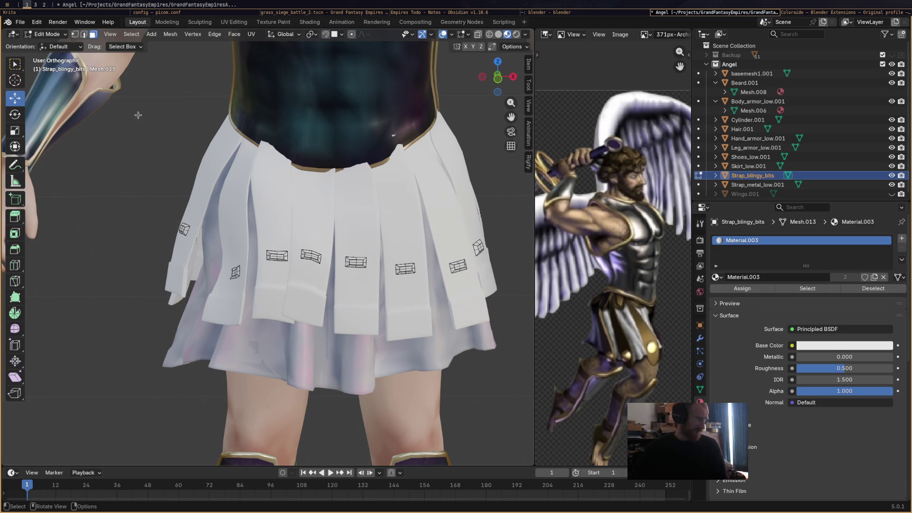
left_click(50, 34)
left_click(48, 45)
left_click(320, 304)
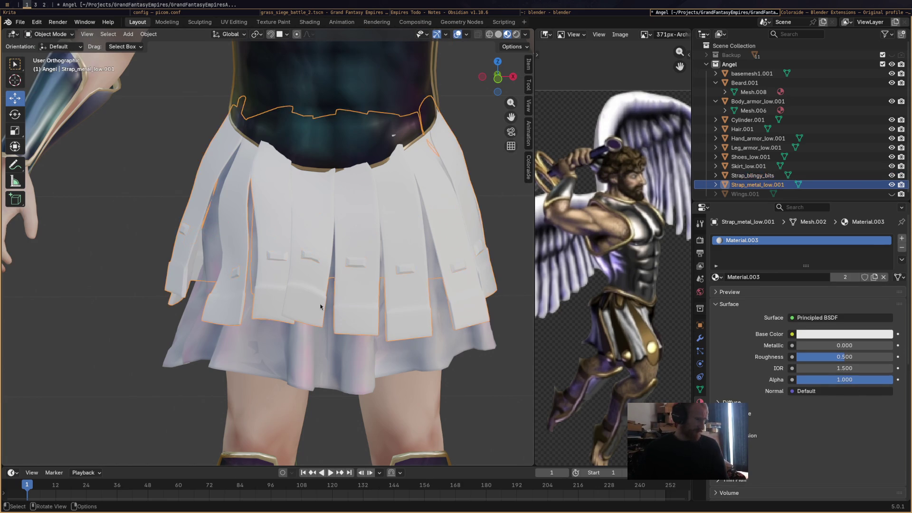
left_click(49, 34)
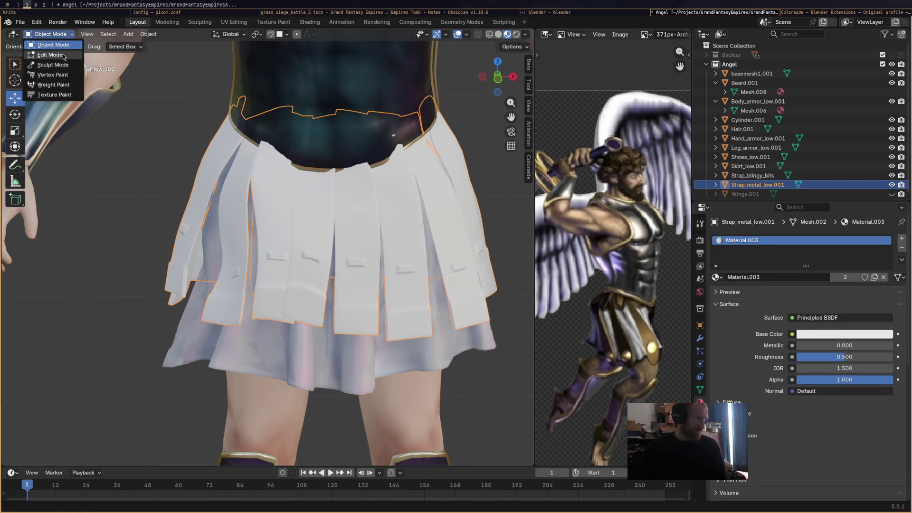
left_click(47, 54)
middle_click_drag(322, 332, 370, 304)
Select a face loop at the shoulder strap end and grow it twice with Ctrl+Numpad Plus
scroll(370, 303, "up", 4)
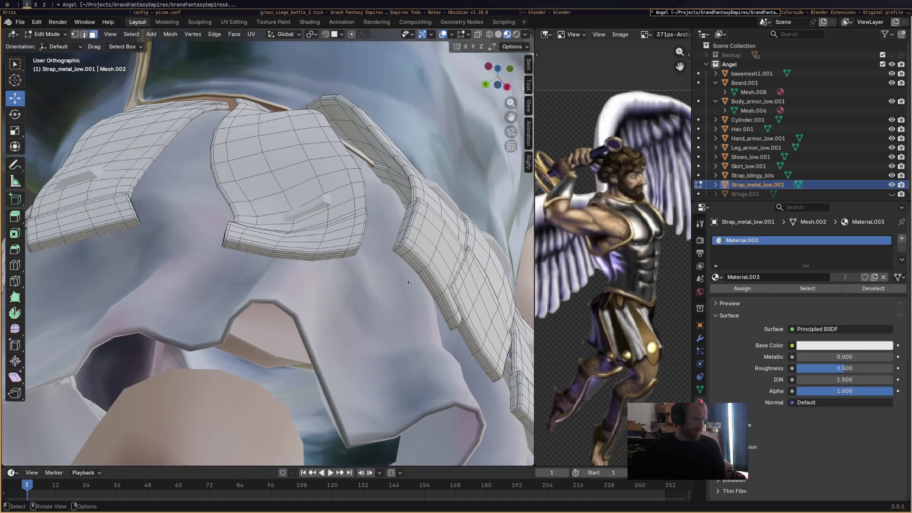
left_click(421, 269, "alt")
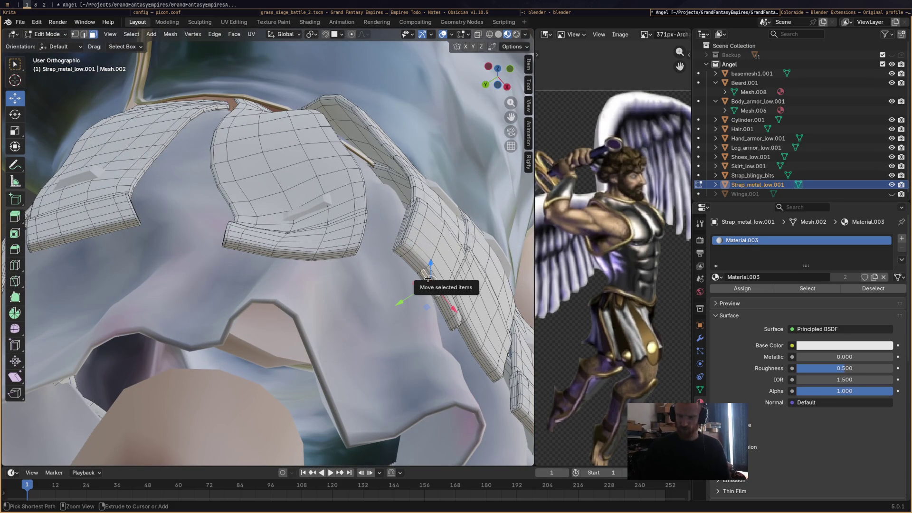
key("ctrl+KP_Add")
key("ctrl+KP_Add")
key("ctrl+KP_Add")
key("ctrl+KP_Add")
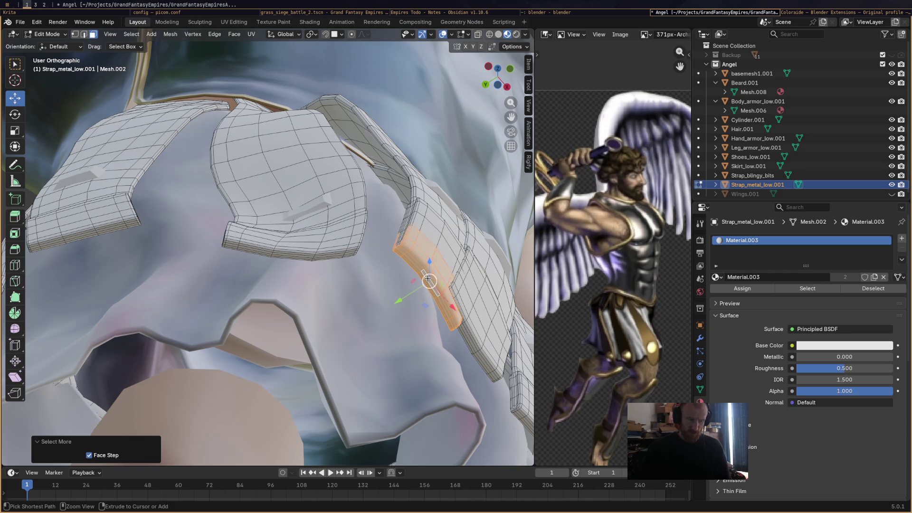
mouse_move(428, 278)
middle_mouse_down()
mouse_move(460, 213)
mouse_move(531, 244)
middle_mouse_up()
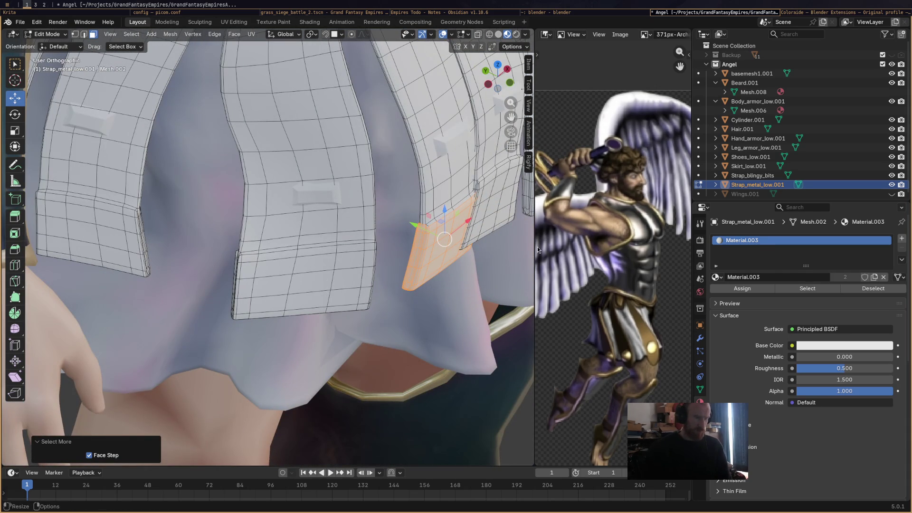
key("ctrl+KP_Add")
mouse_move(508, 240)
middle_mouse_down()
mouse_move(475, 202)
mouse_move(394, 161)
mouse_move(444, 239)
mouse_move(363, 220)
middle_mouse_up()
scroll(457, 207, "up", 2)
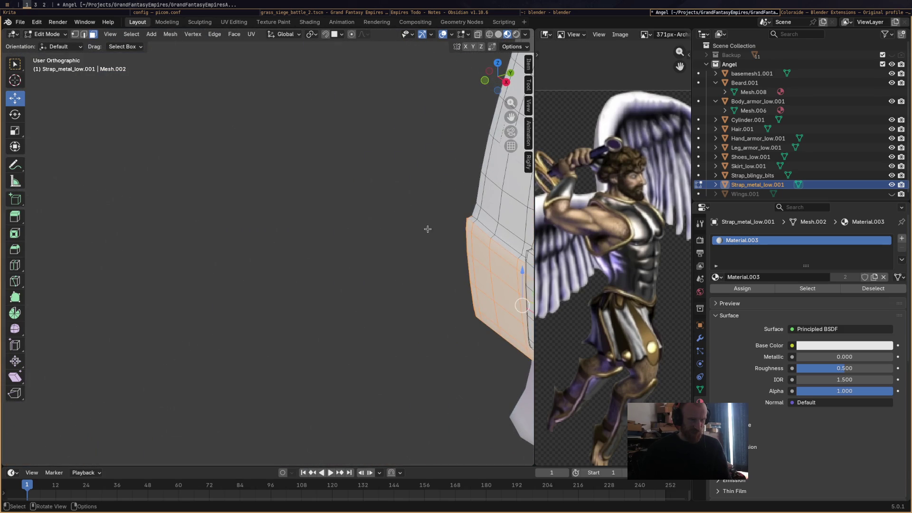
mouse_move(467, 242)
middle_mouse_down()
mouse_move(445, 218)
mouse_move(390, 233)
middle_mouse_up()
mouse_move(389, 233)
middle_mouse_down()
mouse_move(440, 275)
mouse_move(436, 326)
middle_mouse_up()
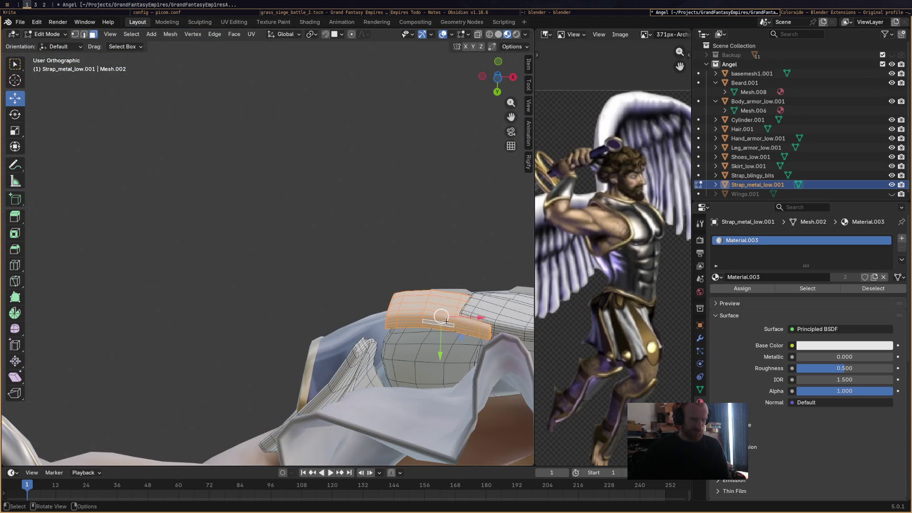
Select both end edges of the strap, growing then shrinking the selection by one row
left_click(409, 322, "shift")
left_click(463, 328, "shift")
left_click(394, 323, "shift")
left_click(475, 328, "shift")
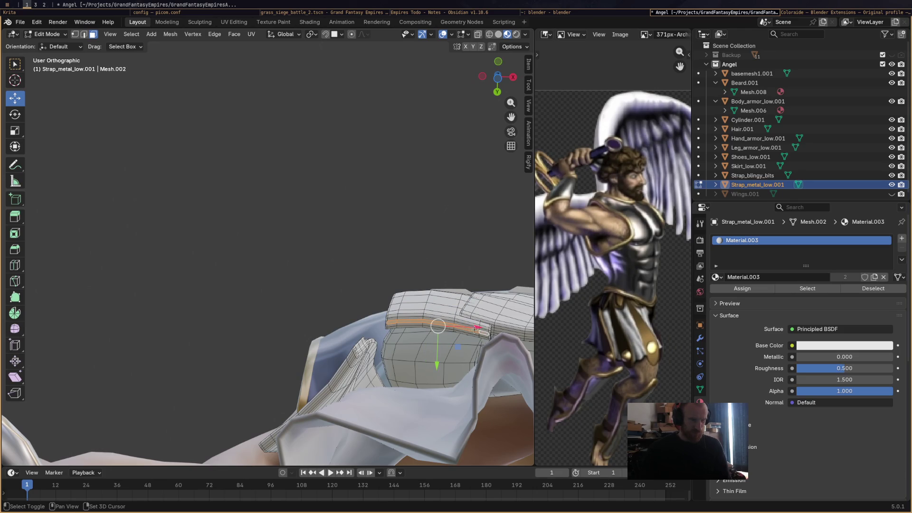
left_click(386, 324, "shift")
mouse_move(489, 335)
middle_mouse_down()
mouse_move(435, 333)
mouse_move(434, 360)
mouse_move(431, 314)
mouse_move(457, 330)
middle_mouse_up()
key("ctrl+KP_Add")
key("ctrl+KP_Add")
key("ctrl+KP_Add")
key("ctrl+KP_Add")
key("ctrl+KP_Add")
key("ctrl+KP_Subtract")
mouse_move(456, 330)
middle_mouse_down()
mouse_move(358, 287)
mouse_move(308, 201)
mouse_move(354, 275)
mouse_move(229, 255)
mouse_move(347, 262)
mouse_move(350, 296)
mouse_move(310, 287)
mouse_move(391, 316)
mouse_move(415, 347)
mouse_move(314, 305)
mouse_move(332, 300)
mouse_move(324, 294)
mouse_move(325, 304)
middle_mouse_up()
Add thin rim faces and end strips on several strap pieces to the selection
left_click(354, 275)
left_click(336, 321, "shift")
left_click(323, 292, "shift")
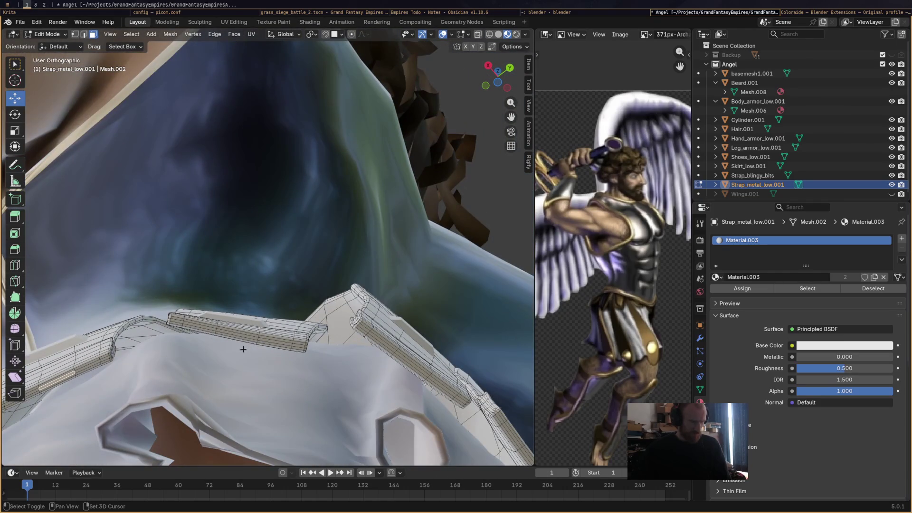
left_click(237, 335, "shift")
left_click(414, 366, "shift")
mouse_move(414, 366)
middle_mouse_down()
mouse_move(362, 335)
mouse_move(278, 343)
middle_mouse_up()
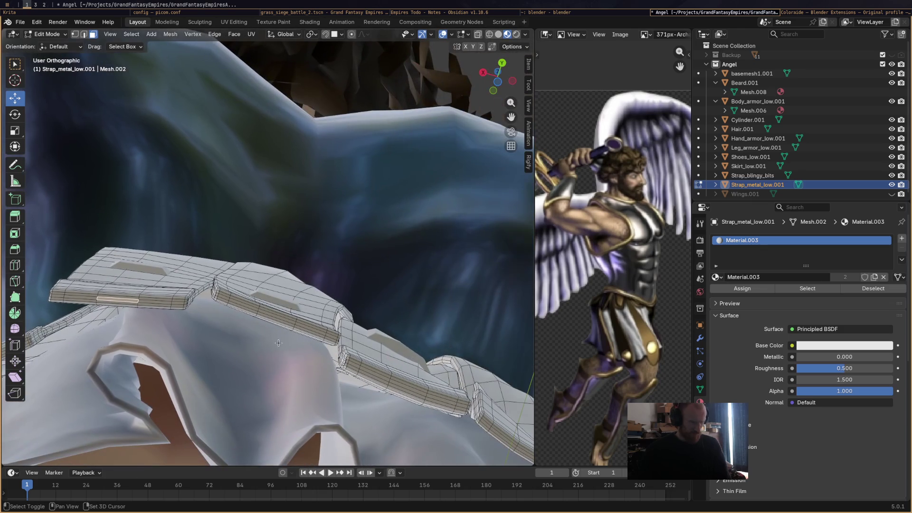
left_click(277, 317, "shift")
Add another strap strip, then grow the selection across the shoulder strap tips
mouse_move(409, 388)
middle_mouse_down()
mouse_move(287, 367)
mouse_move(366, 138)
mouse_move(342, 294)
mouse_move(271, 258)
mouse_move(255, 237)
middle_mouse_up()
left_click(288, 363, "shift")
scroll(254, 238, "up", 5)
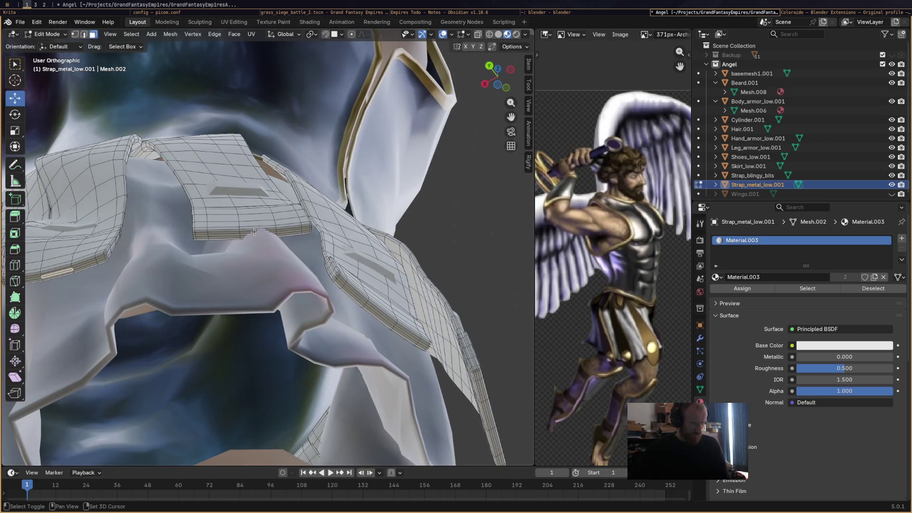
mouse_move(384, 318)
middle_mouse_down()
mouse_move(165, 248)
mouse_move(218, 245)
middle_mouse_up()
mouse_move(365, 302)
middle_mouse_down()
mouse_move(335, 363)
mouse_move(384, 258)
mouse_move(439, 288)
middle_mouse_up()
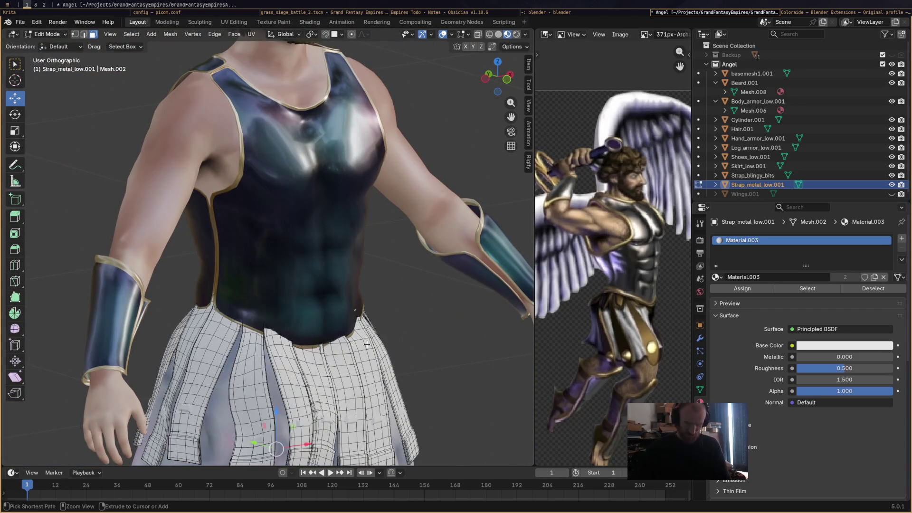
key("ctrl+KP_Add")
key("ctrl+KP_Add")
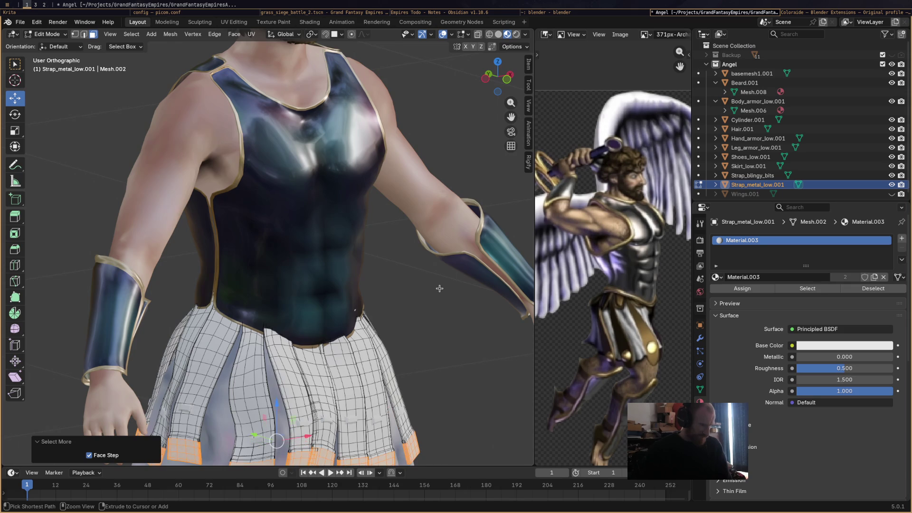
Separate the selected strap hem tips into a new object, Strap_metal_low.002
mouse_move(439, 288)
middle_mouse_down()
mouse_move(326, 254)
mouse_move(246, 335)
middle_mouse_up()
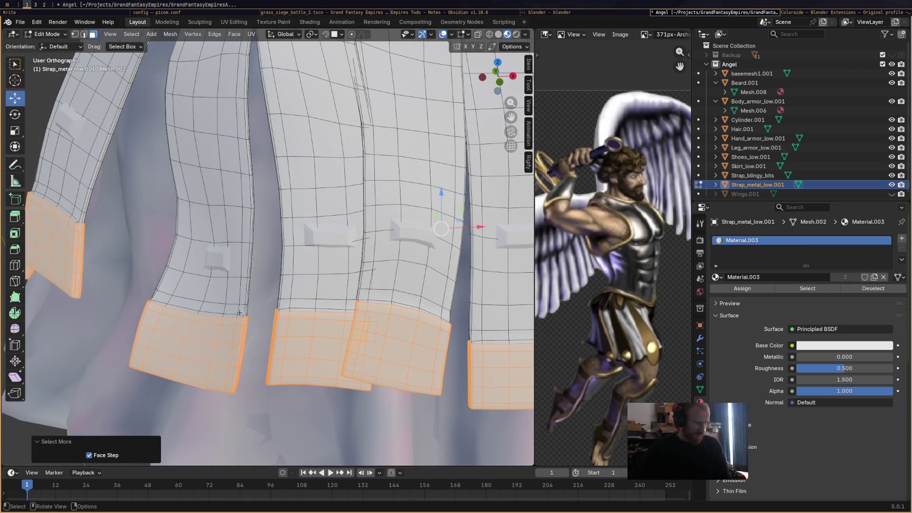
scroll(240, 313, "down", 5)
middle_click_drag(200, 190, 172, 142)
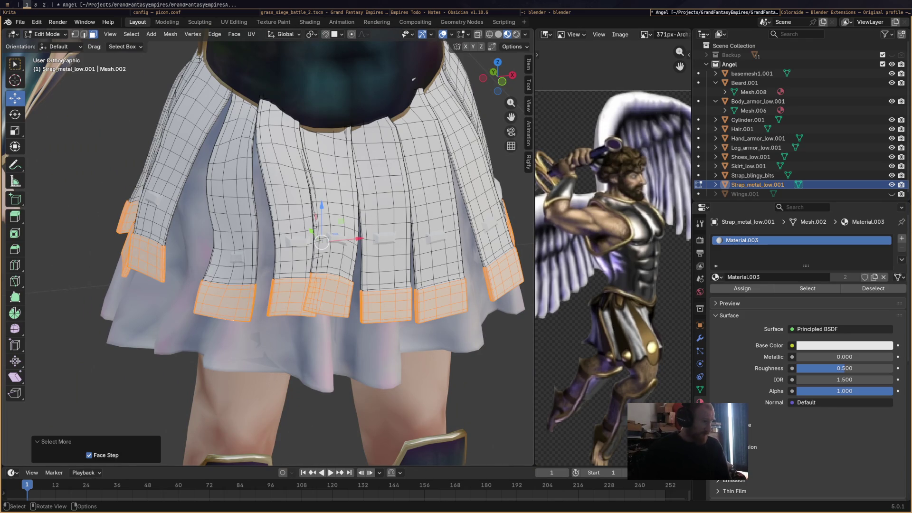
left_click(176, 35)
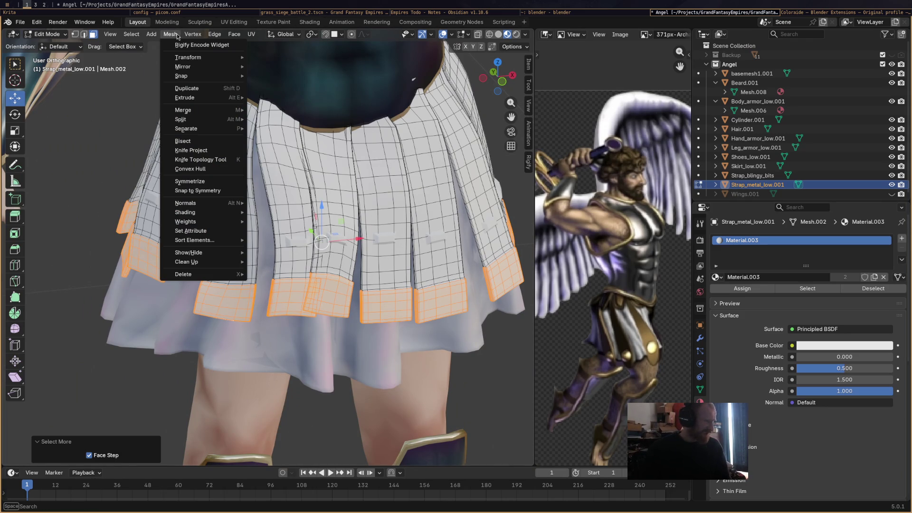
key("Escape")
key("ctrl+f")
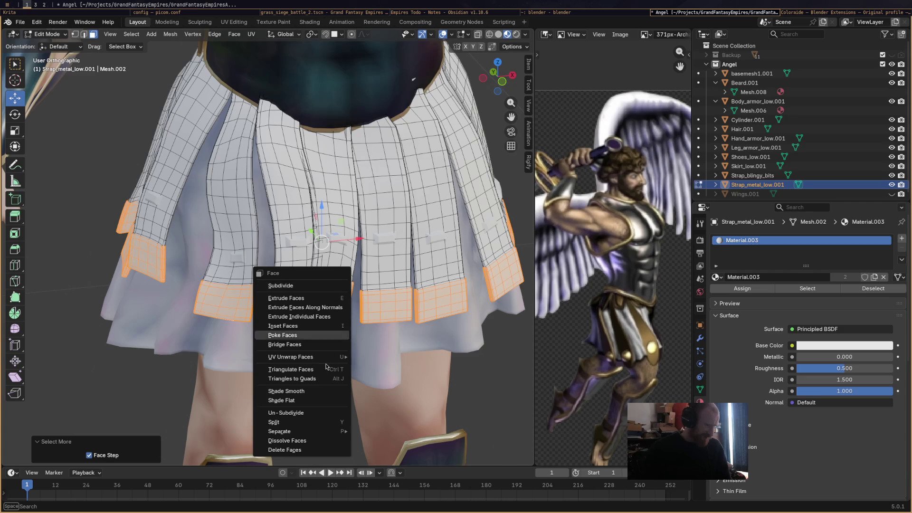
mouse_move(328, 431)
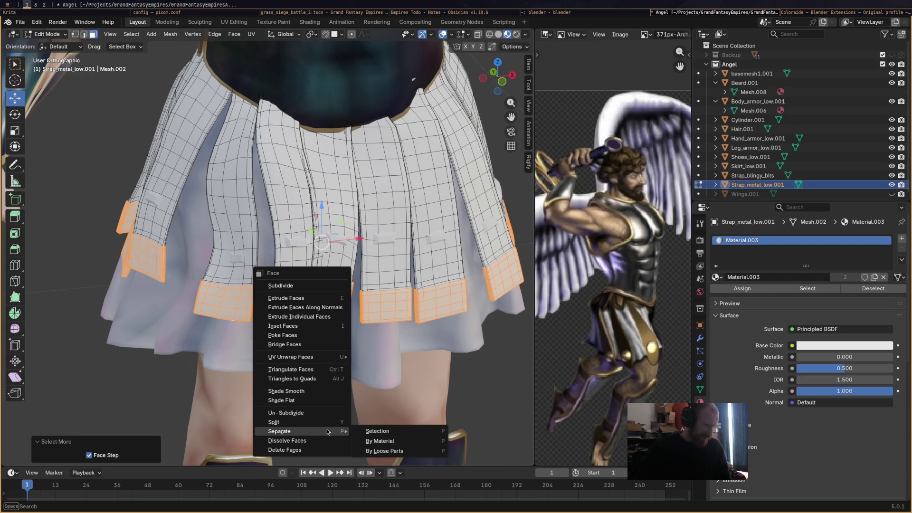
left_click(369, 429)
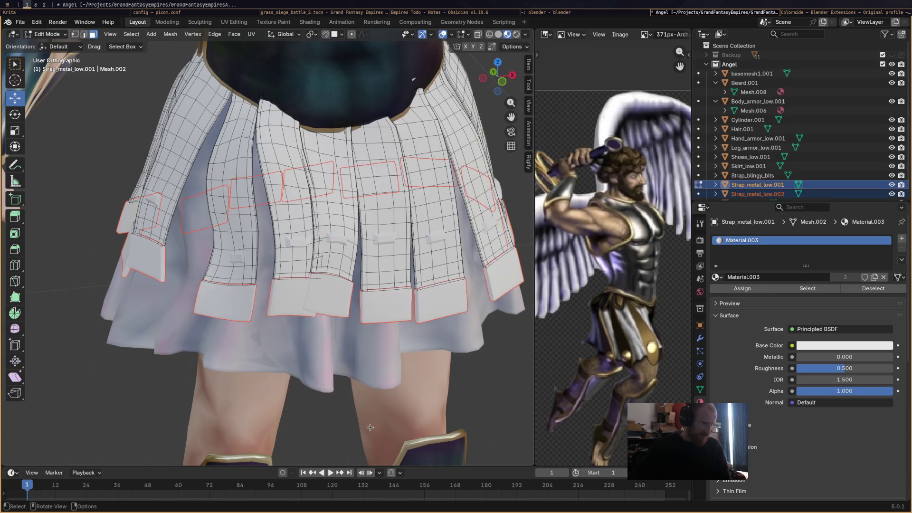
Return to Object Mode with only the original strap object selected
left_click(48, 34)
left_click(51, 44)
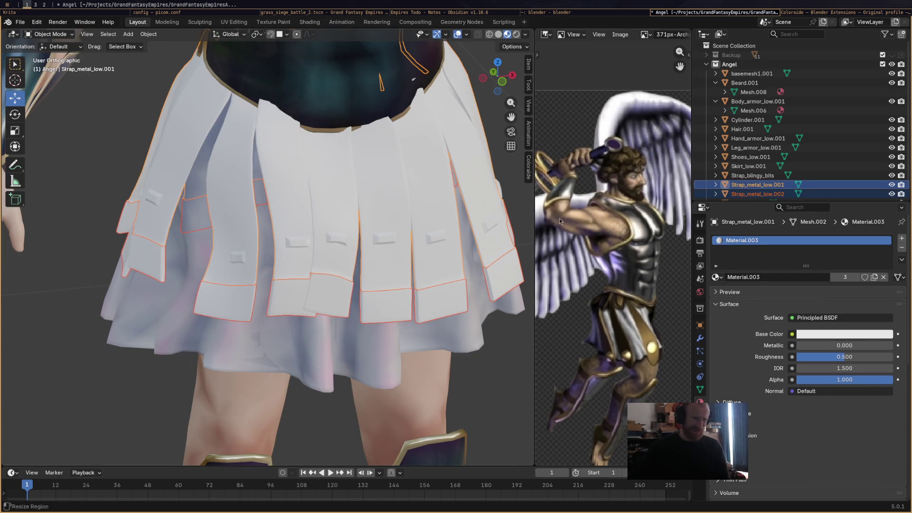
left_click(777, 193, "ctrl")
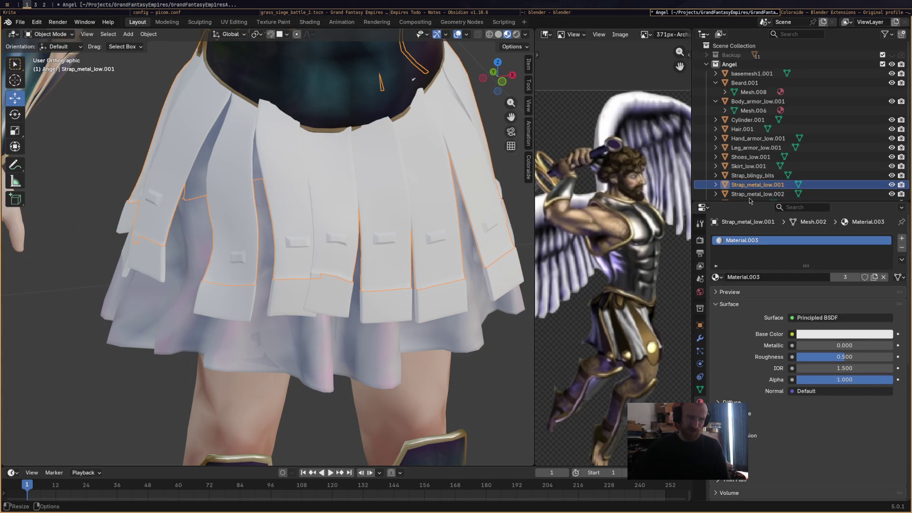
Join Strap_metal_low.002 into Strap_blingy_bits with Ctrl+J
left_click(757, 194)
left_click(752, 175, "ctrl")
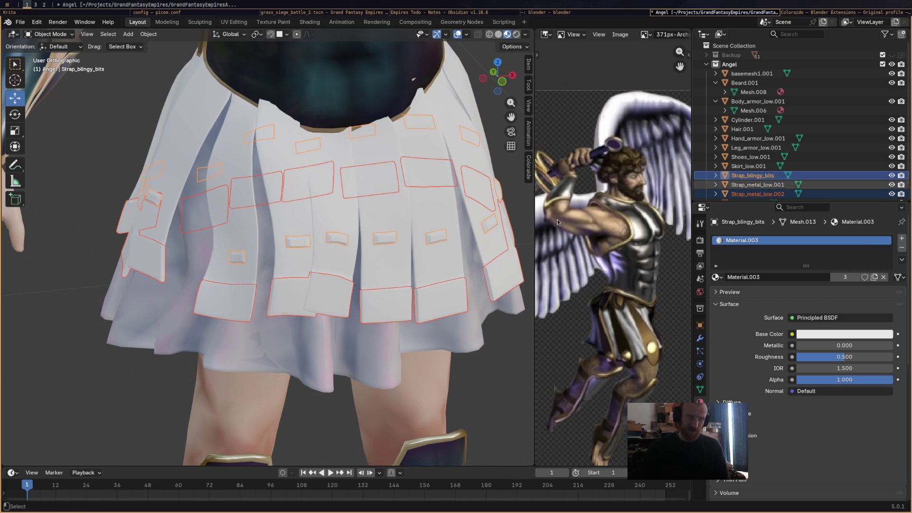
key("ctrl+j")
middle_click_drag(416, 306, 379, 285)
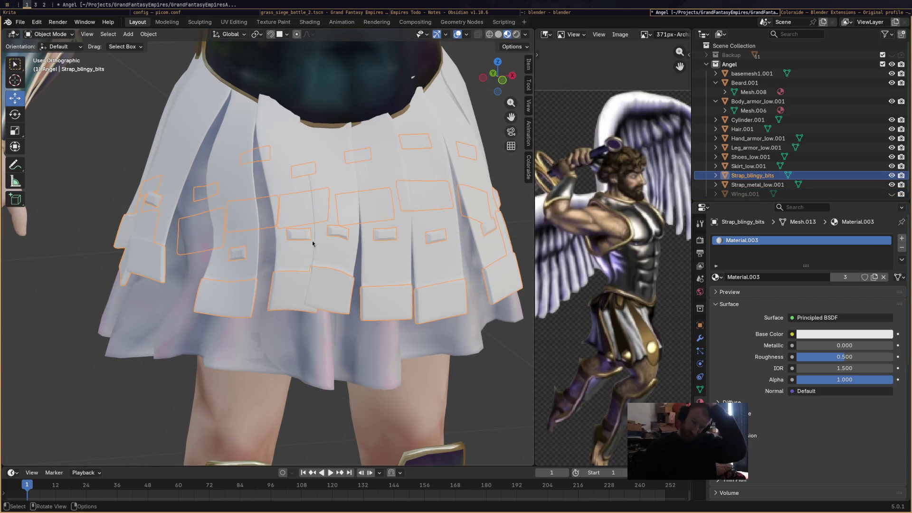
Check the Strap_metal_low.001 and Strap_blingy_bits selections, undoing an accidental material slot removal
left_click(774, 184)
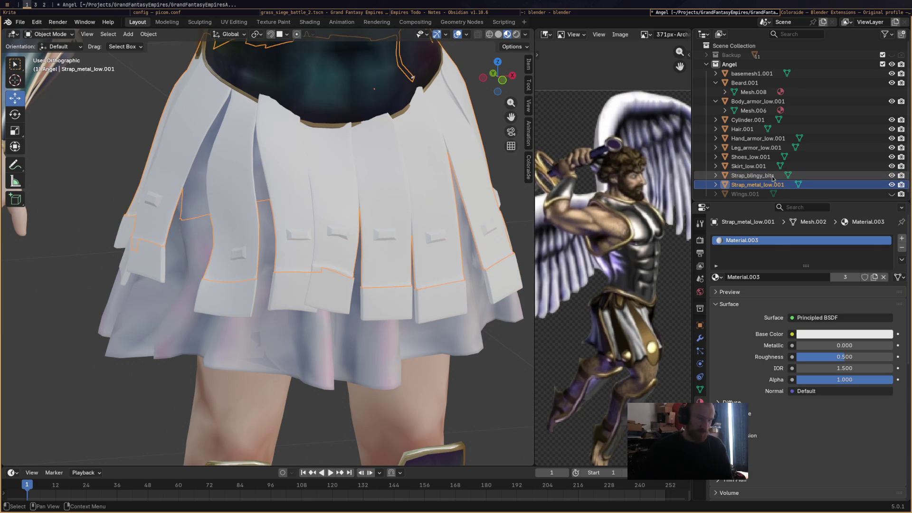
left_click(772, 177)
key("ctrl+z")
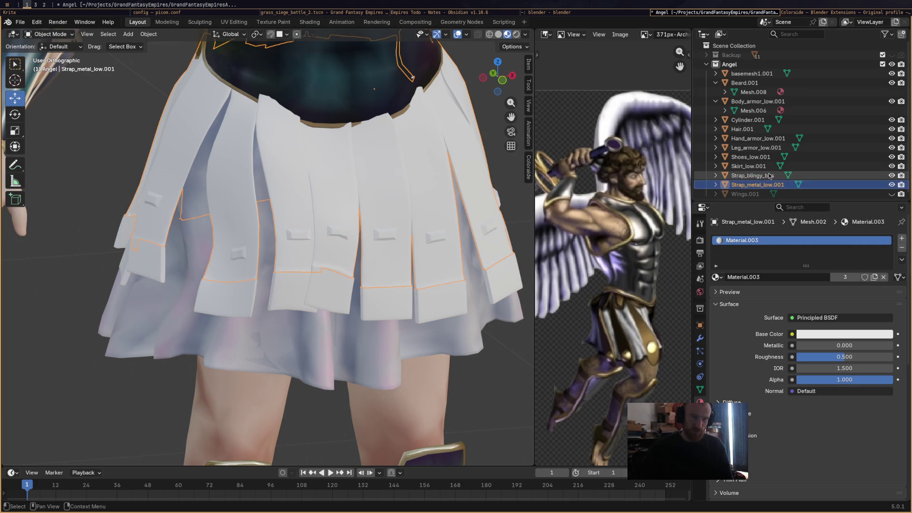
left_click(770, 175)
left_click(900, 249)
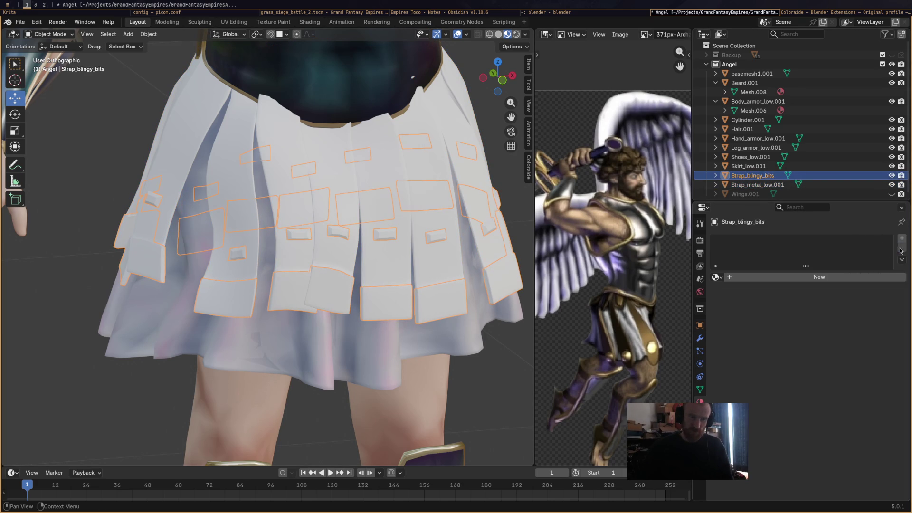
key("ctrl+z")
Rename Strap_metal_low.001 to 'Straps' and save the file
left_click(758, 186)
double_click(769, 185)
left_click(782, 185)
mouse_move(782, 185)
left_mouse_down()
mouse_move(746, 186)
mouse_move(787, 185)
left_mouse_up()
type("s")
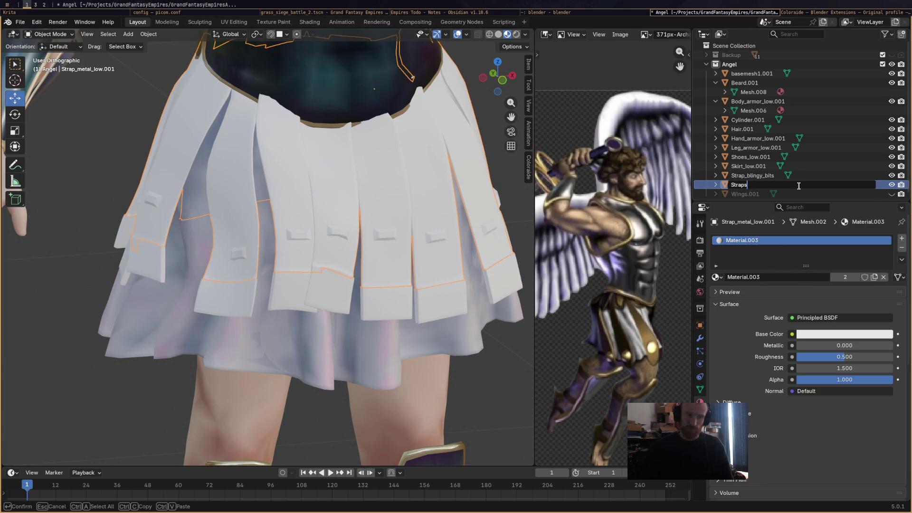
key("Return")
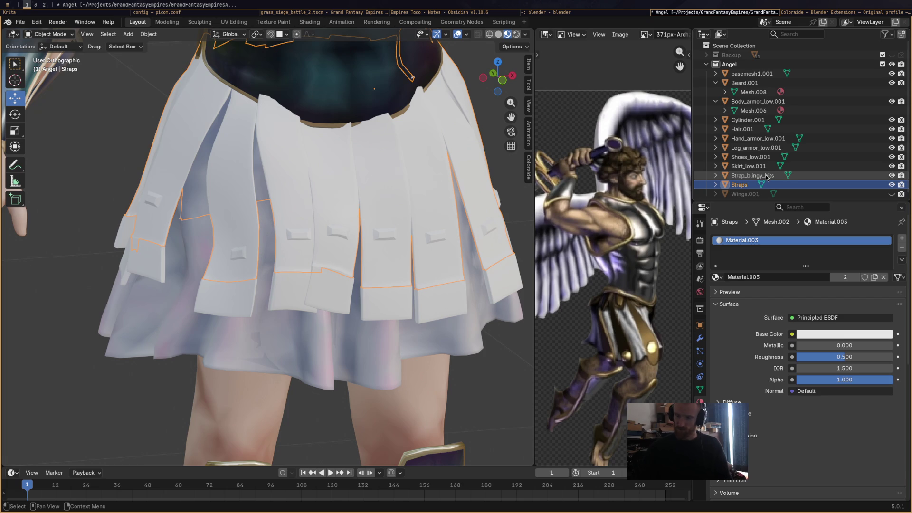
key("ctrl+s")
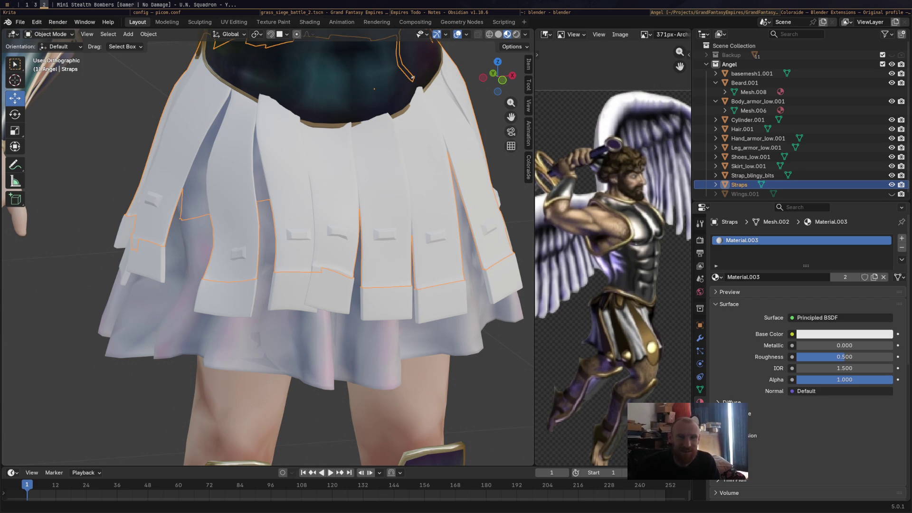
Switch to workspace 1 to view the U.N. Squadron YouTube Short in Firefox
key("super+1")
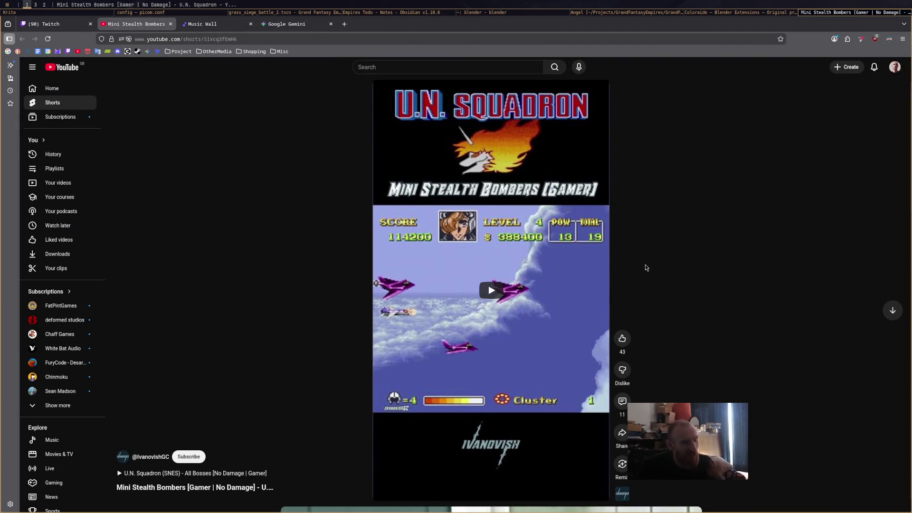
Play the Mini Stealth Bombers Short, then return to Blender on workspace 2
left_click(491, 291)
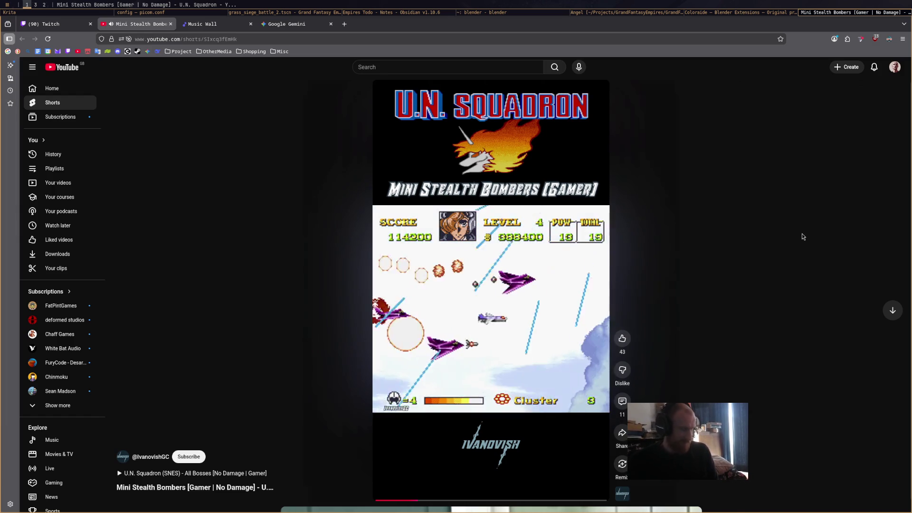
key("super+2")
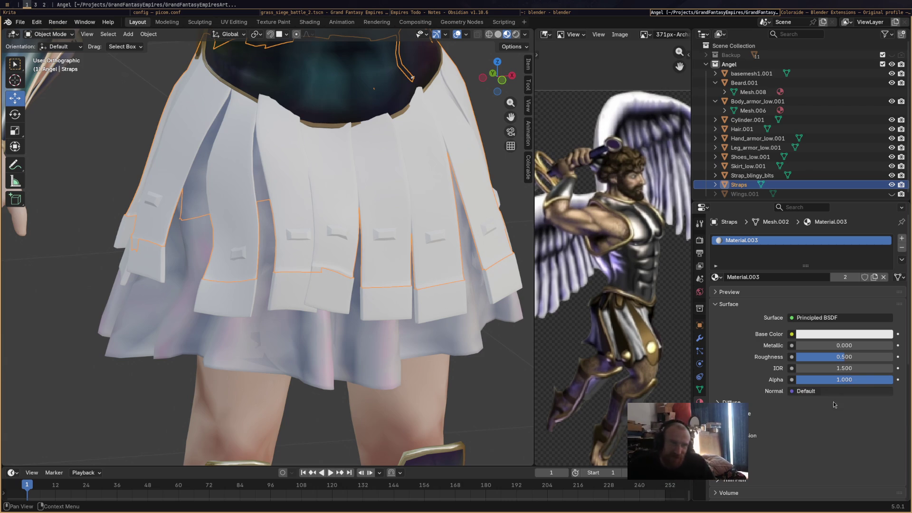
Toggle Strap_blingy_bits and Straps each into Vertex Paint and back to Object Mode
left_click(758, 176)
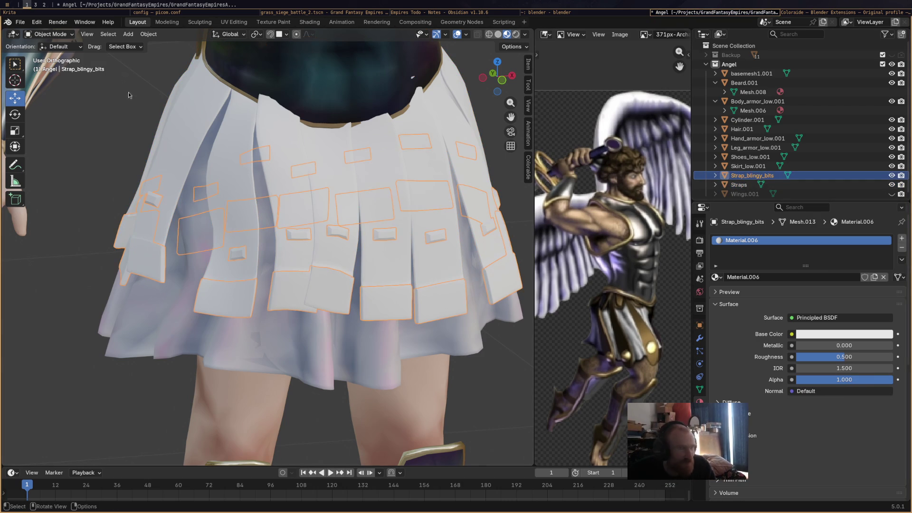
left_click(52, 35)
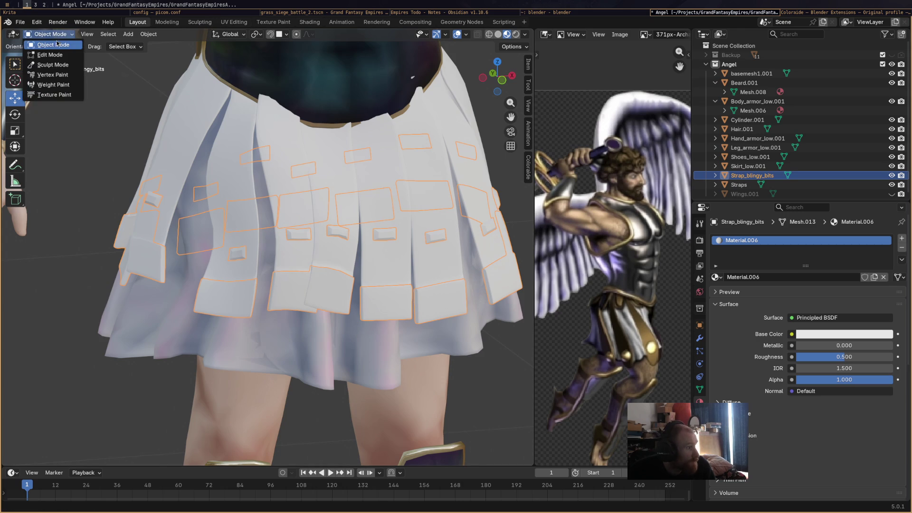
left_click(50, 77)
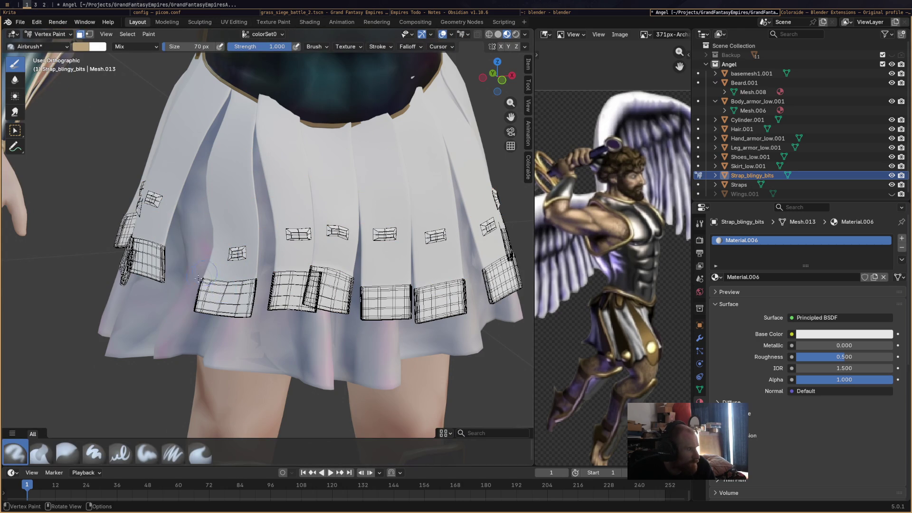
left_click(51, 34)
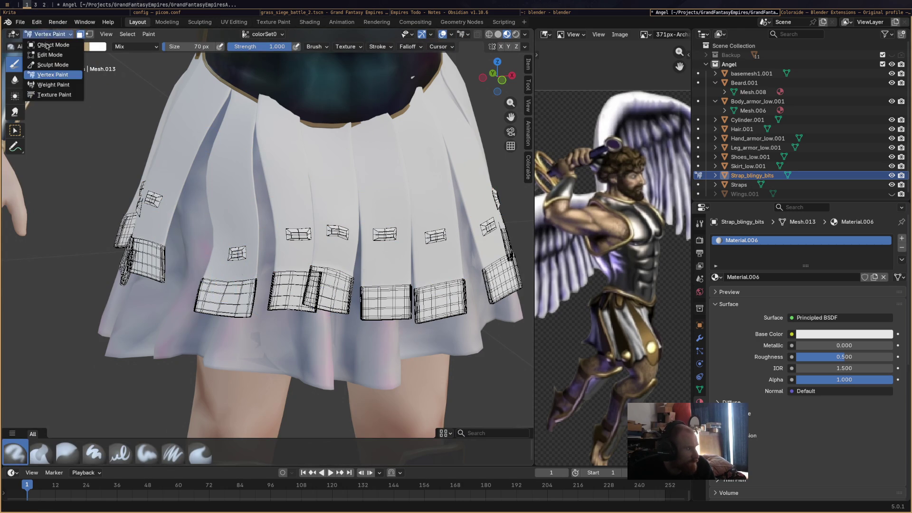
left_click(47, 46)
left_click(739, 184)
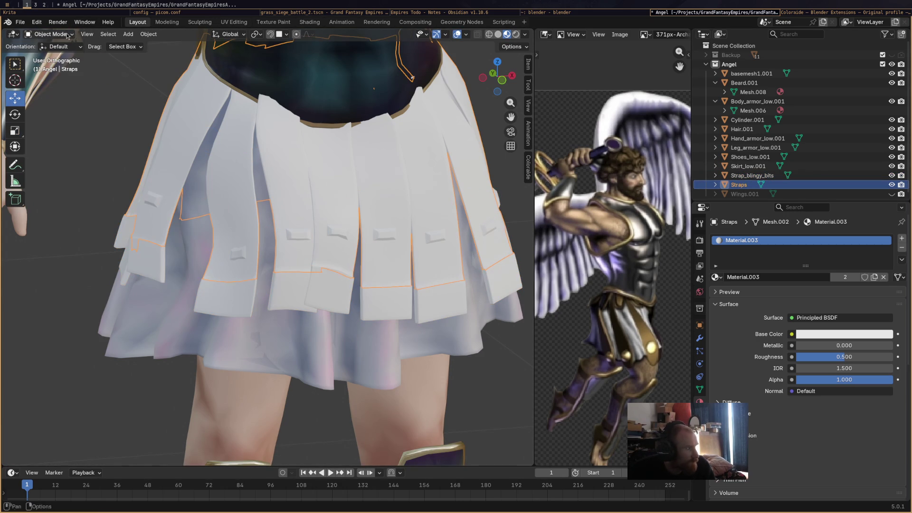
left_click(51, 34)
left_click(50, 77)
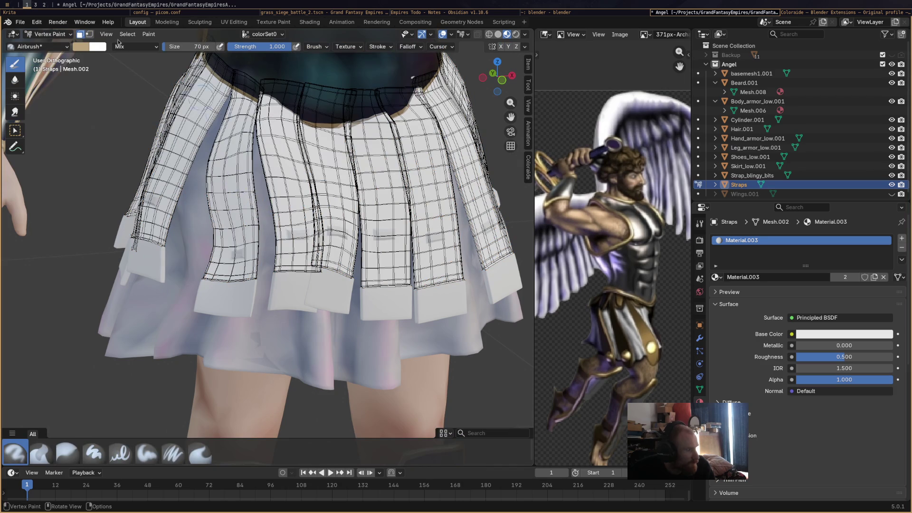
left_click(52, 34)
left_click(47, 46)
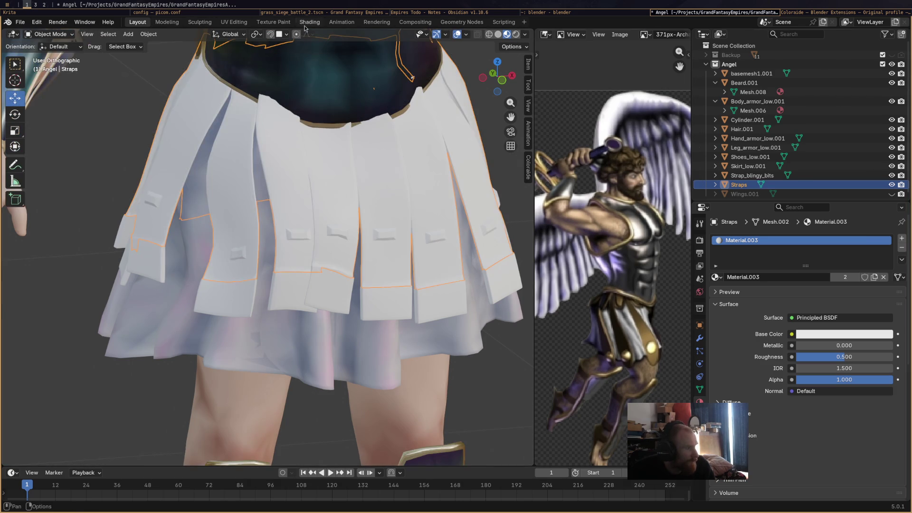
In Shading, feed a colorSet0 Color Attribute node into the Straps material's Base Color
left_click(309, 22)
right_click(315, 358)
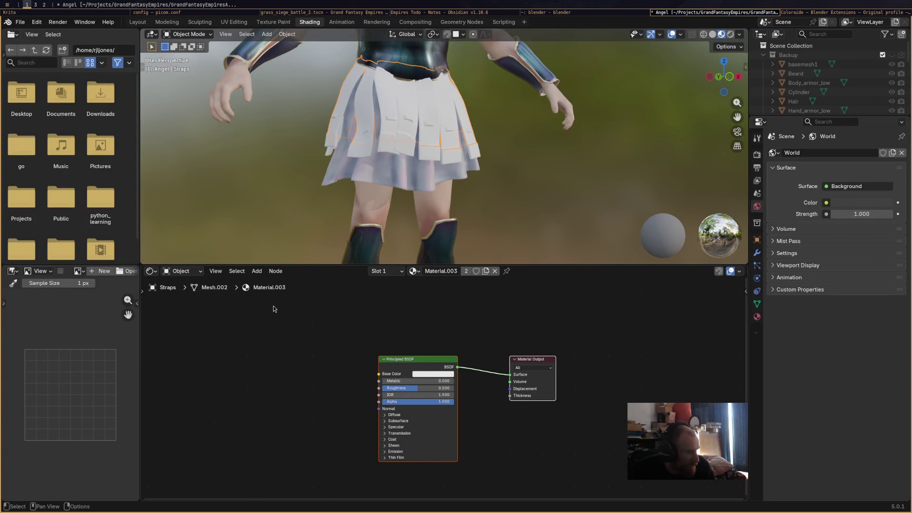
left_click(257, 270)
mouse_move(282, 285)
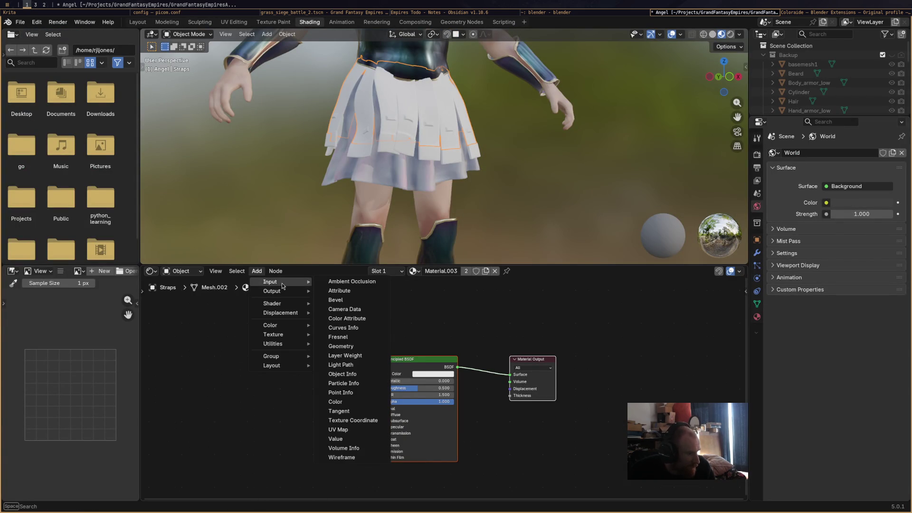
left_click(347, 318)
left_click(301, 376)
left_click(301, 377)
left_click(294, 385)
left_click_drag(318, 359, 376, 378)
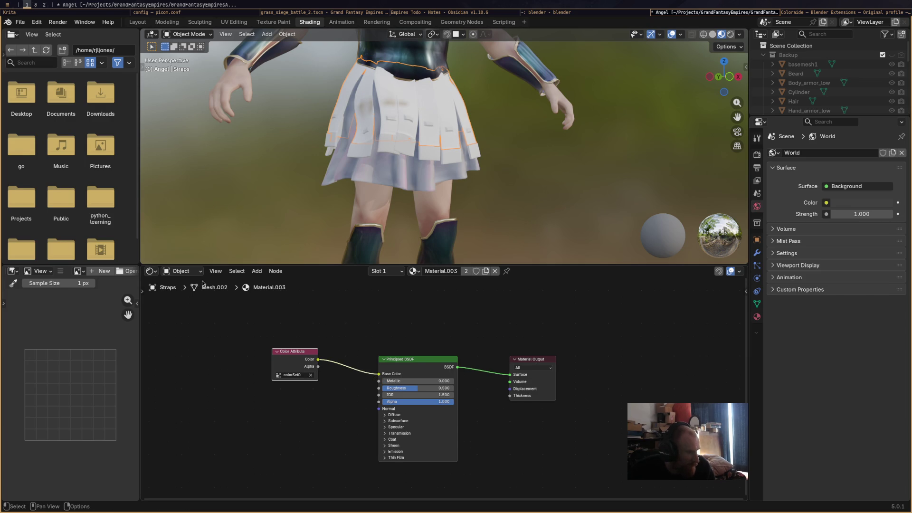
Link a colorSet0 Color Attribute into Strap_blingy_bits' Material.006 Base Color and save
left_click(396, 151)
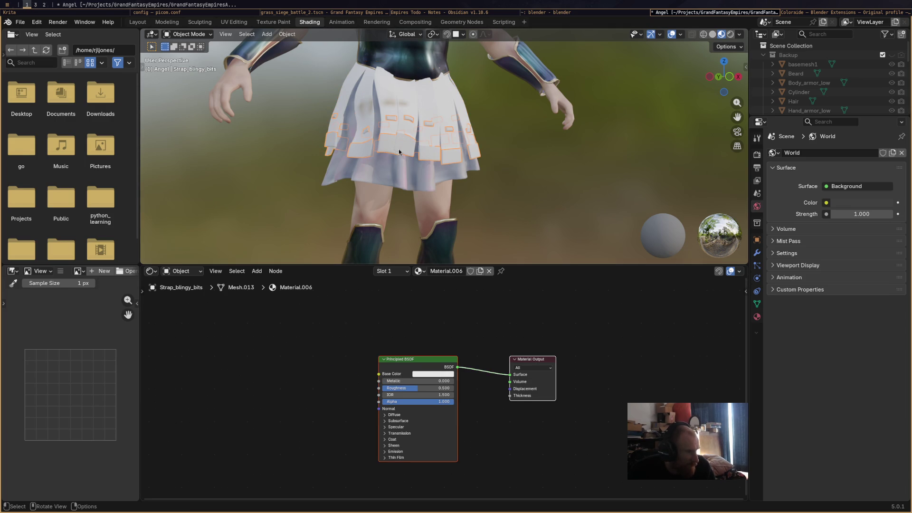
right_click(285, 348)
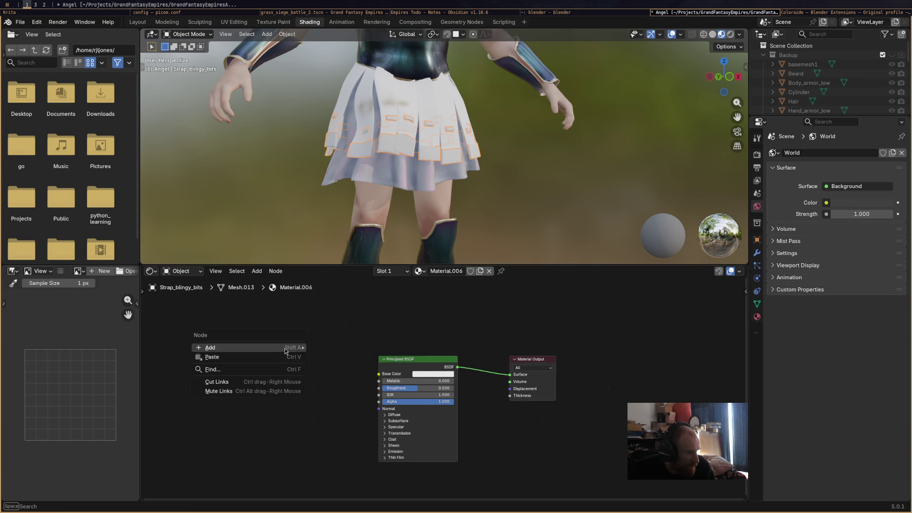
mouse_move(289, 349)
mouse_move(332, 349)
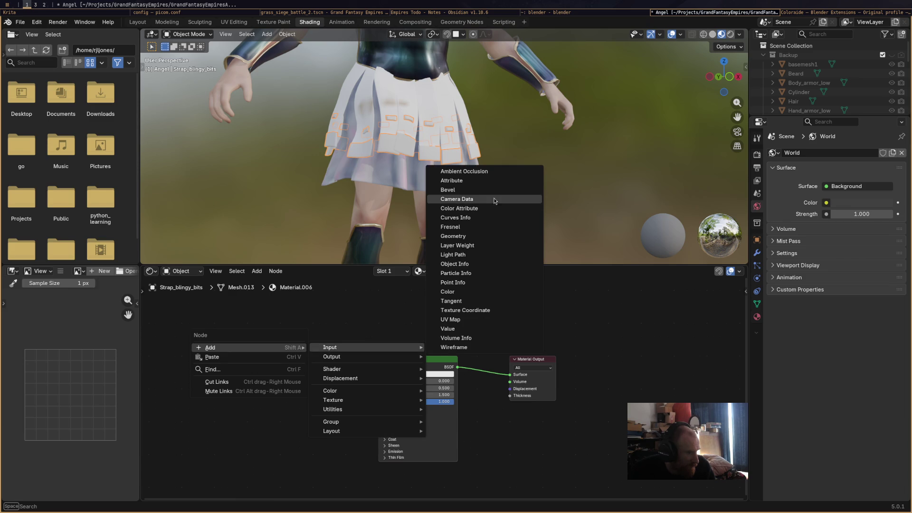
left_click(471, 208)
left_click(272, 260)
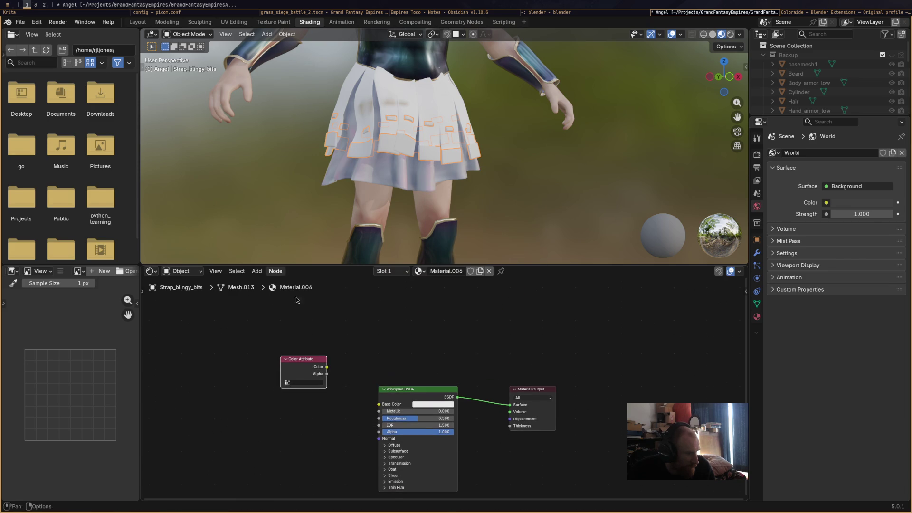
left_click_drag(327, 367, 379, 411)
left_click_drag(380, 408, 380, 407)
left_click(306, 382)
left_click(306, 393)
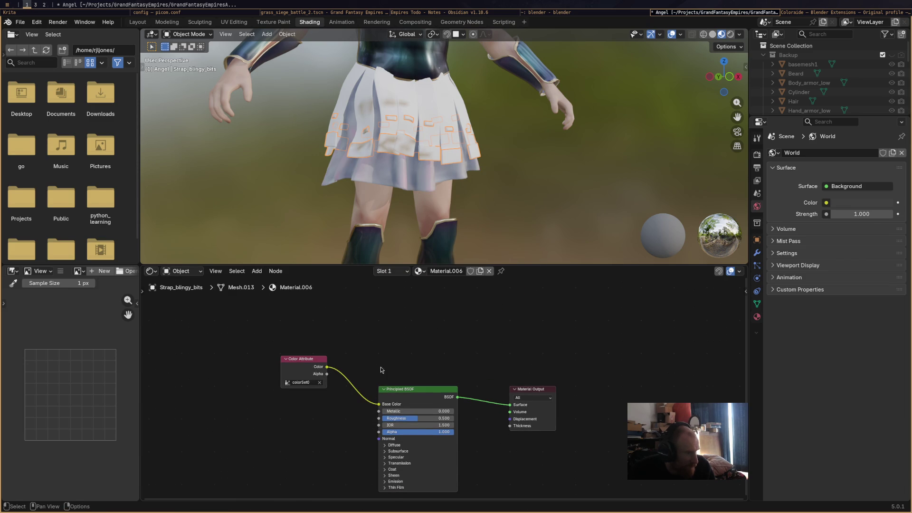
scroll(517, 237, "down", 8)
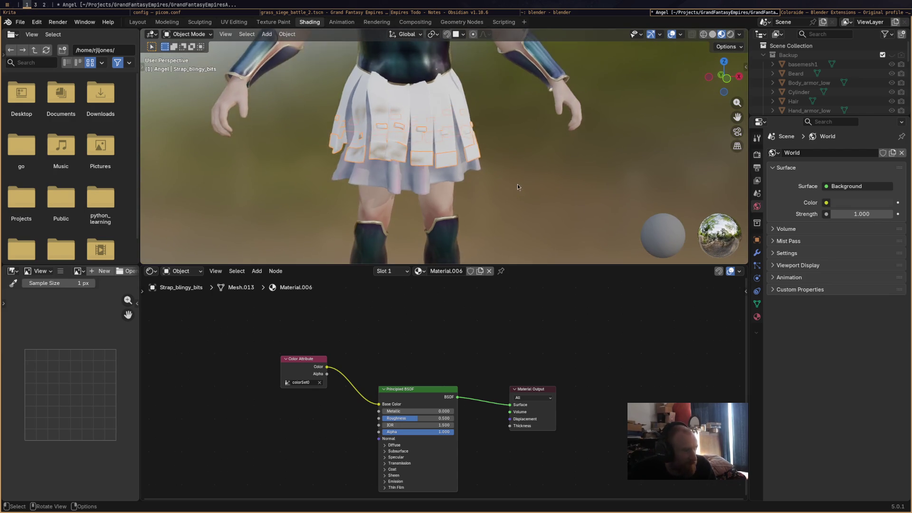
scroll(506, 203, "up", 7)
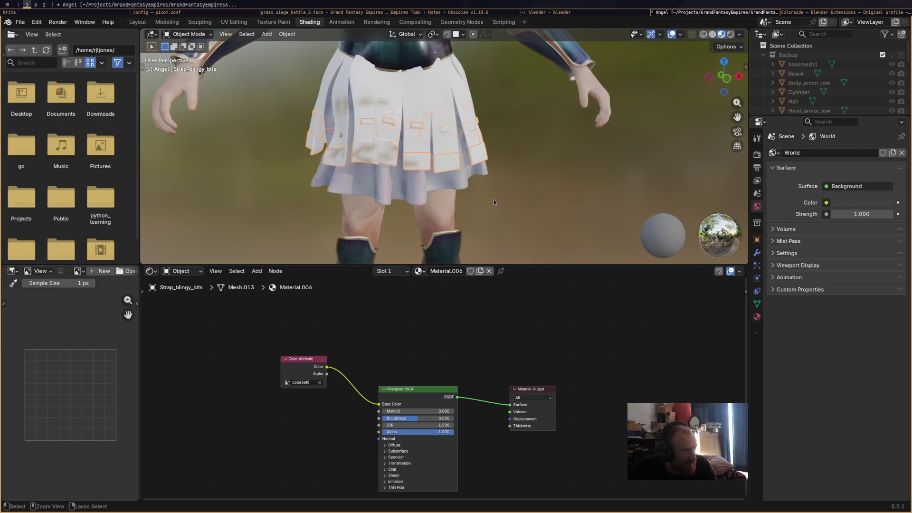
key("ctrl+s")
Give Strap_blingy_bits Metallic 0.762 and Roughness 0.174, then enter Vertex Paint
left_click(138, 22)
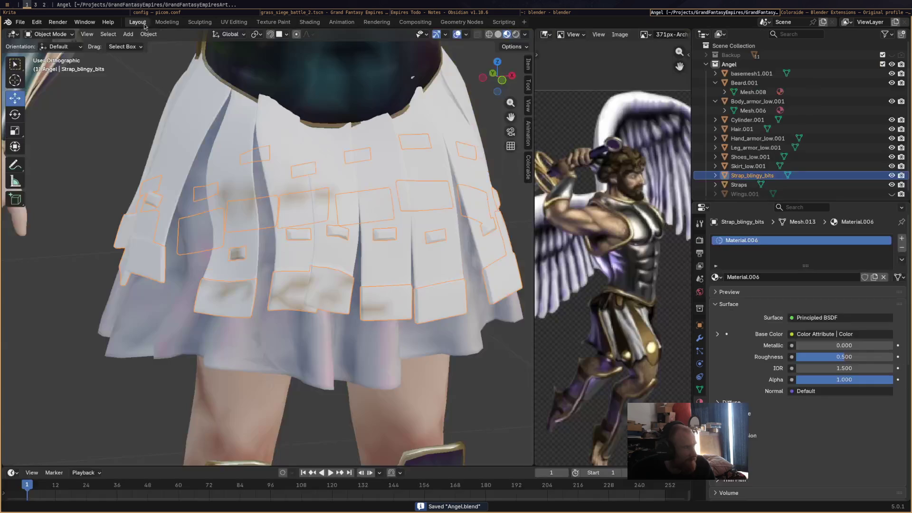
mouse_move(394, 229)
middle_mouse_down()
mouse_move(409, 236)
mouse_move(440, 202)
mouse_move(403, 205)
middle_mouse_up()
mouse_move(844, 346)
left_mouse_down()
mouse_move(870, 345)
mouse_move(796, 356)
mouse_move(824, 356)
mouse_move(813, 356)
left_mouse_up()
mouse_move(423, 266)
middle_mouse_down()
mouse_move(375, 268)
mouse_move(451, 270)
mouse_move(348, 269)
middle_mouse_up()
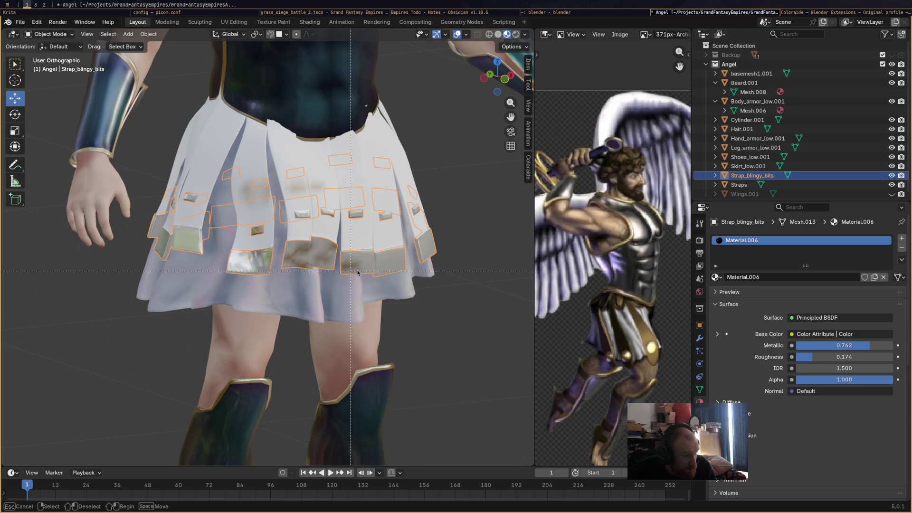
left_click(48, 35)
left_click(53, 75)
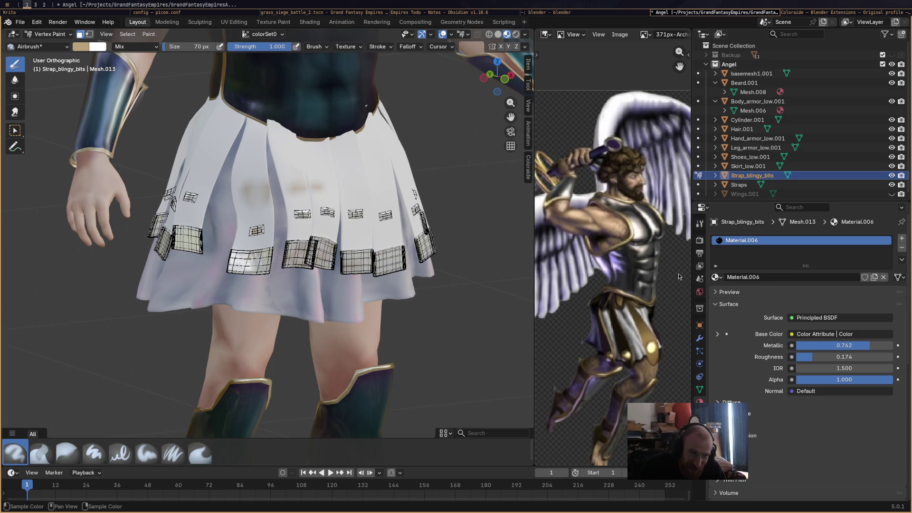
Airbrush the left, middle and lower strap plates and studs with a darker tan-gold swatch
left_click(699, 224)
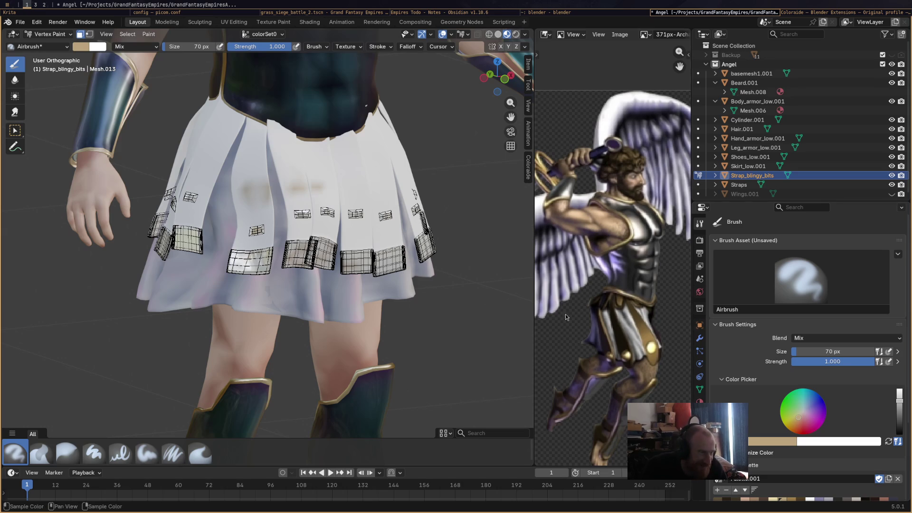
mouse_move(250, 261)
left_mouse_down()
mouse_move(245, 267)
mouse_move(299, 258)
mouse_move(319, 229)
mouse_move(336, 223)
left_mouse_up()
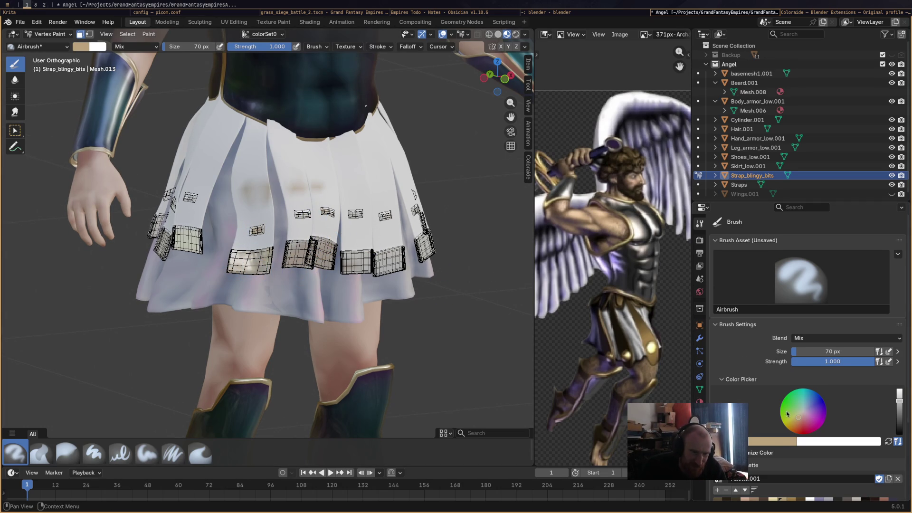
scroll(779, 460, "down", 1)
left_click(793, 484)
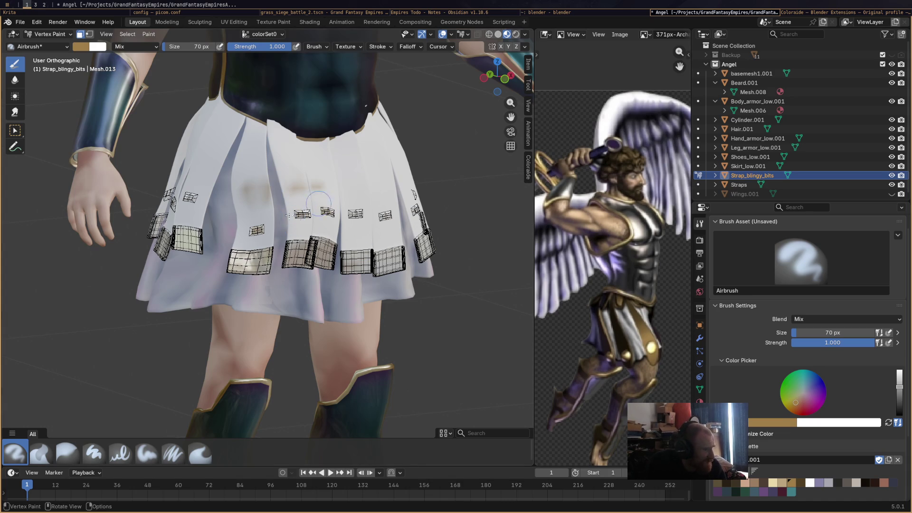
left_click_drag(265, 248, 250, 279)
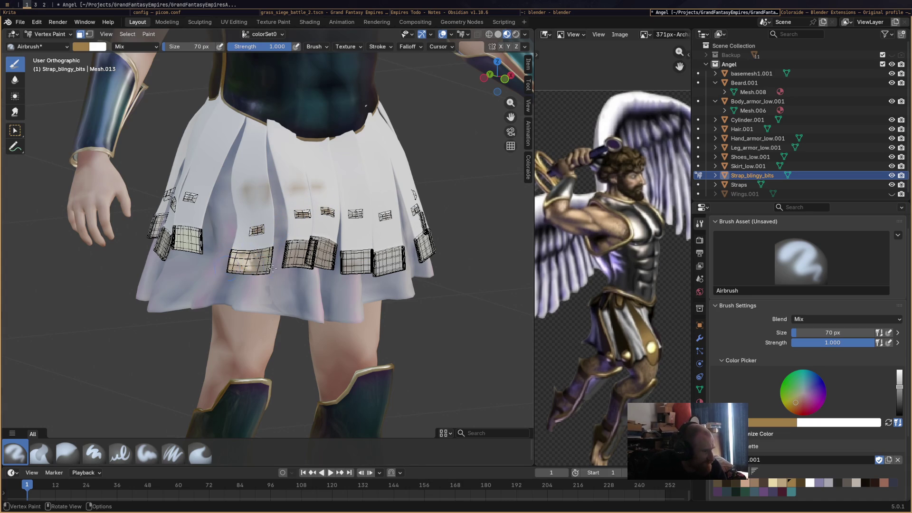
mouse_move(311, 237)
left_mouse_down()
mouse_move(302, 235)
mouse_move(323, 222)
mouse_move(371, 236)
left_mouse_up()
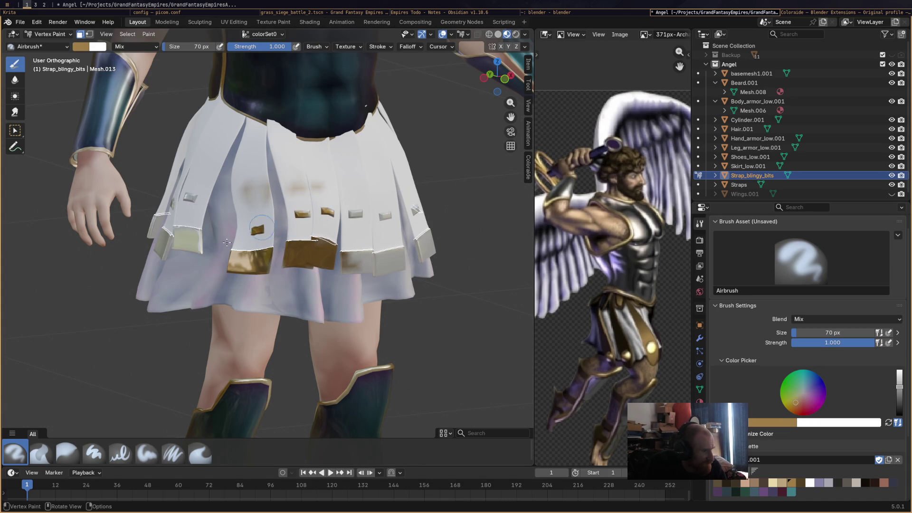
mouse_move(307, 246)
left_mouse_down()
mouse_move(363, 221)
mouse_move(395, 222)
left_mouse_up()
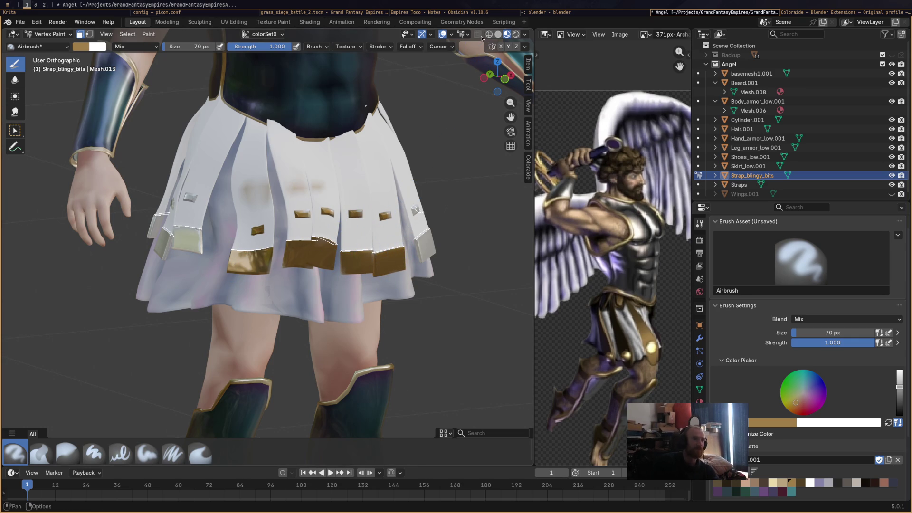
mouse_move(184, 242)
left_mouse_down()
mouse_move(177, 224)
mouse_move(160, 240)
mouse_move(154, 215)
left_mouse_up()
Enlarge the brush to 189 px, paint the right-edge strap piece gold, and review the skirt
key("f")
left_click(174, 114)
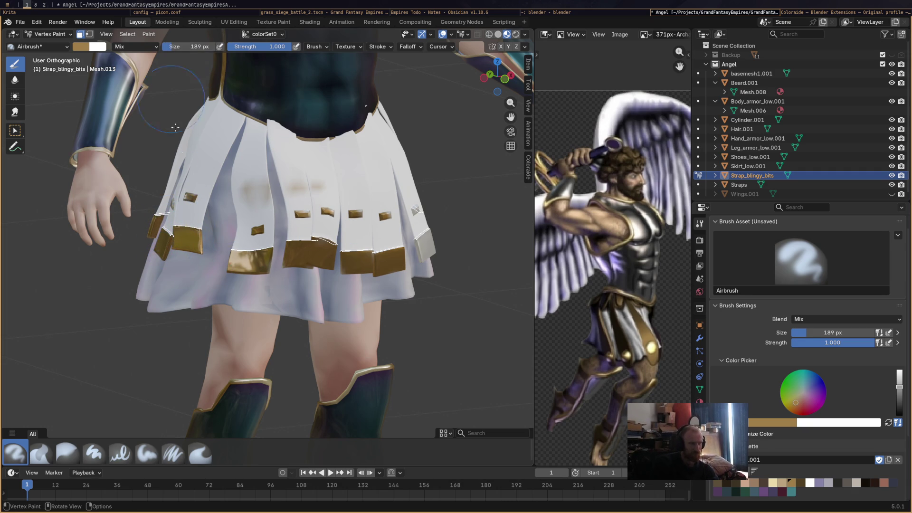
left_click_drag(427, 239, 401, 228)
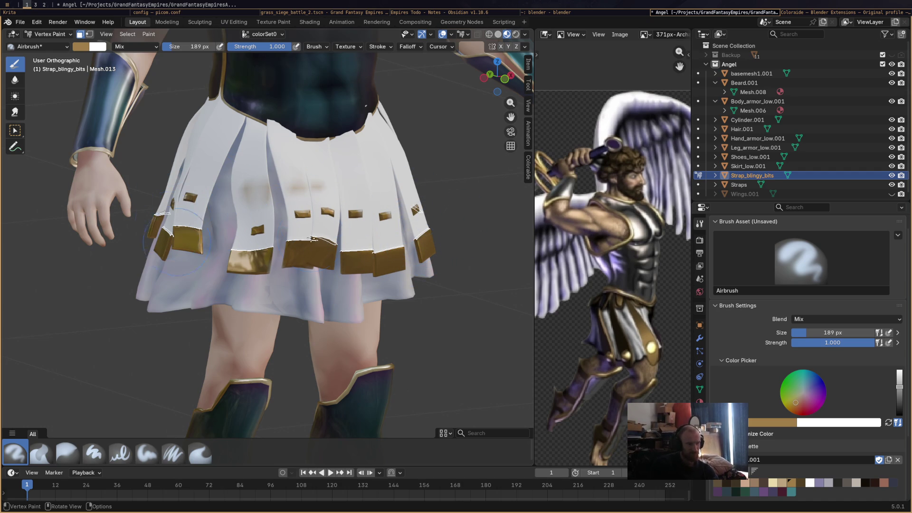
middle_click_drag(328, 223, 386, 316)
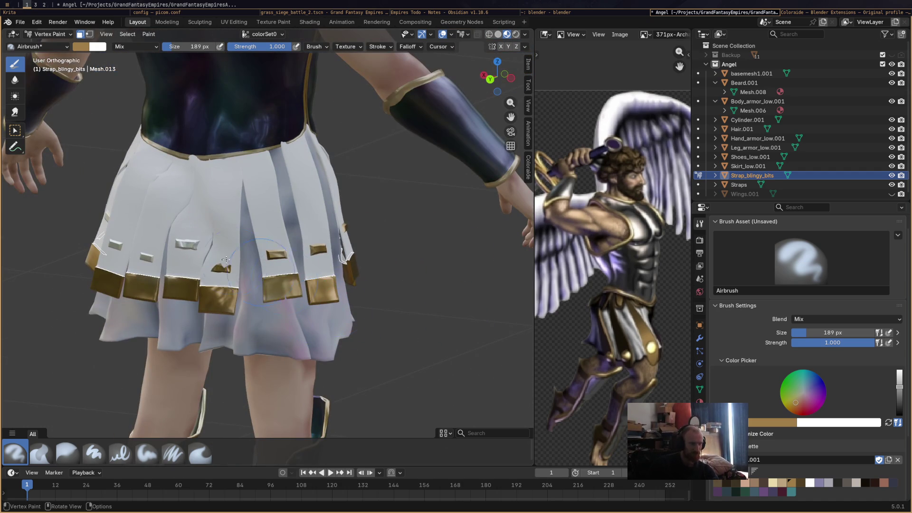
middle_click_drag(209, 250, 169, 271)
mouse_move(104, 252)
middle_mouse_down()
mouse_move(234, 255)
mouse_move(240, 239)
mouse_move(212, 251)
mouse_move(284, 255)
middle_mouse_up()
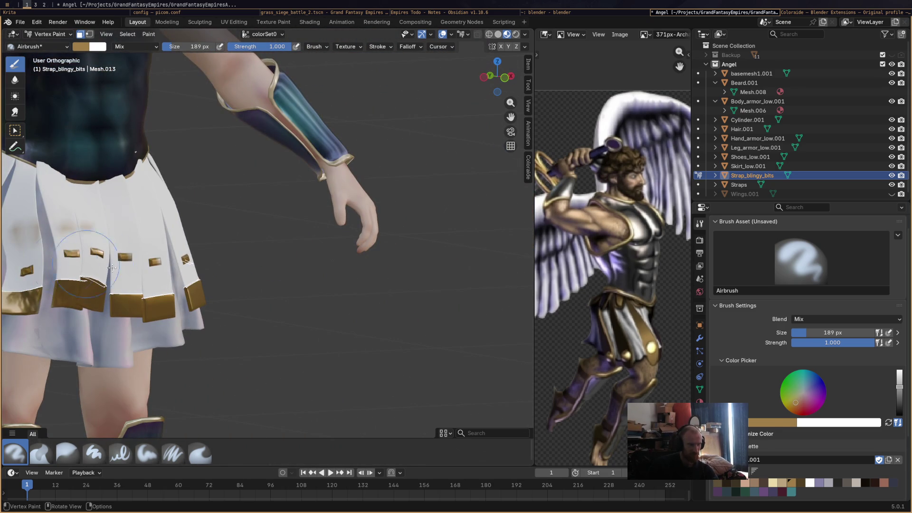
mouse_move(142, 259)
middle_mouse_down()
mouse_move(118, 264)
mouse_move(152, 255)
middle_mouse_up()
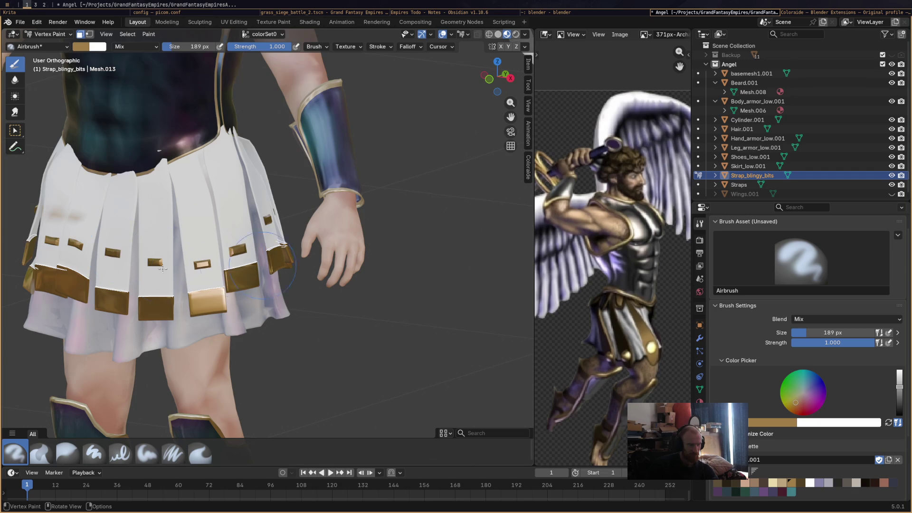
mouse_move(224, 264)
middle_mouse_down()
mouse_move(233, 284)
mouse_move(389, 236)
mouse_move(284, 240)
middle_mouse_up()
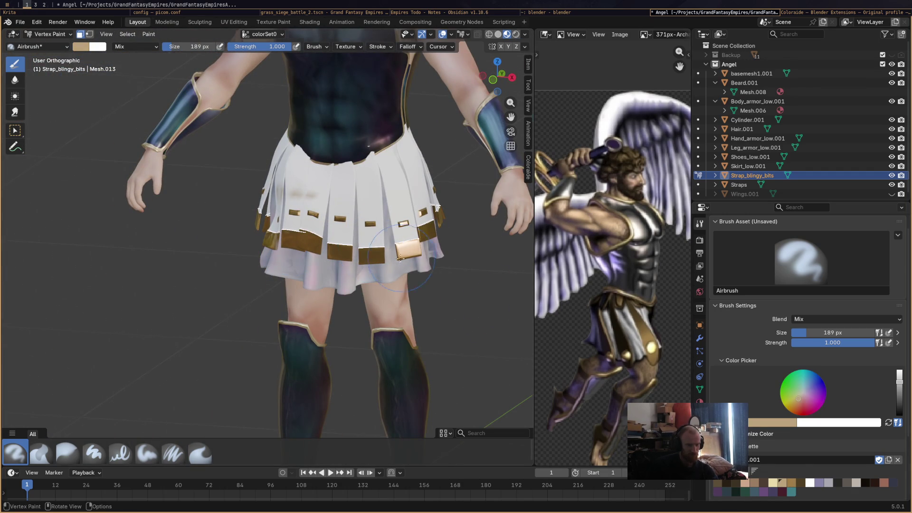
scroll(482, 283, "up", 1)
At 50 px brush size, streak pale cream highlights across the gold straps and studs
key("f")
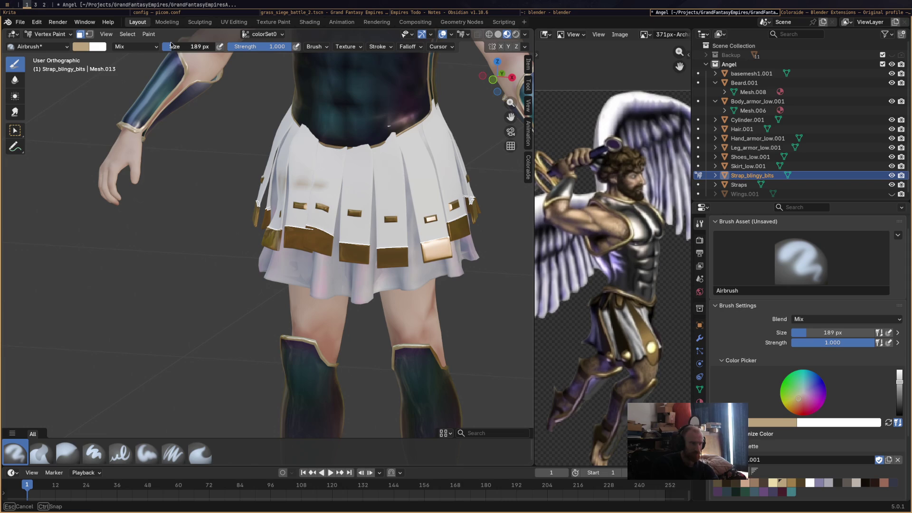
left_click(320, 236)
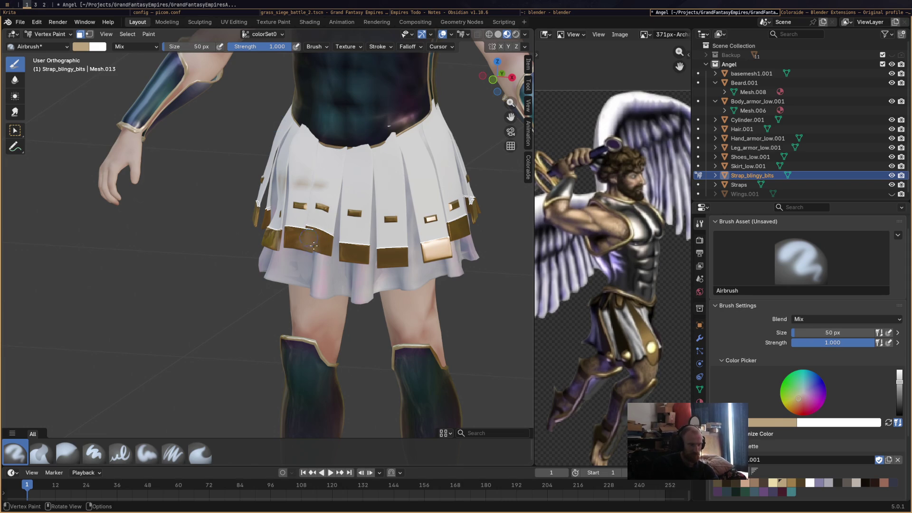
mouse_move(351, 255)
left_mouse_down()
mouse_move(386, 263)
mouse_move(441, 232)
left_mouse_up()
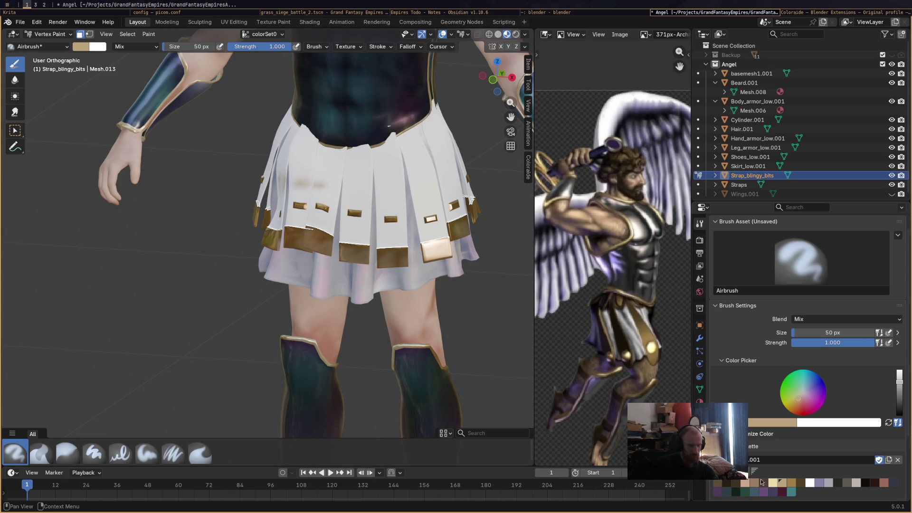
key("s")
mouse_move(474, 258)
left_mouse_down()
mouse_move(351, 256)
mouse_move(295, 244)
mouse_move(254, 214)
left_mouse_up()
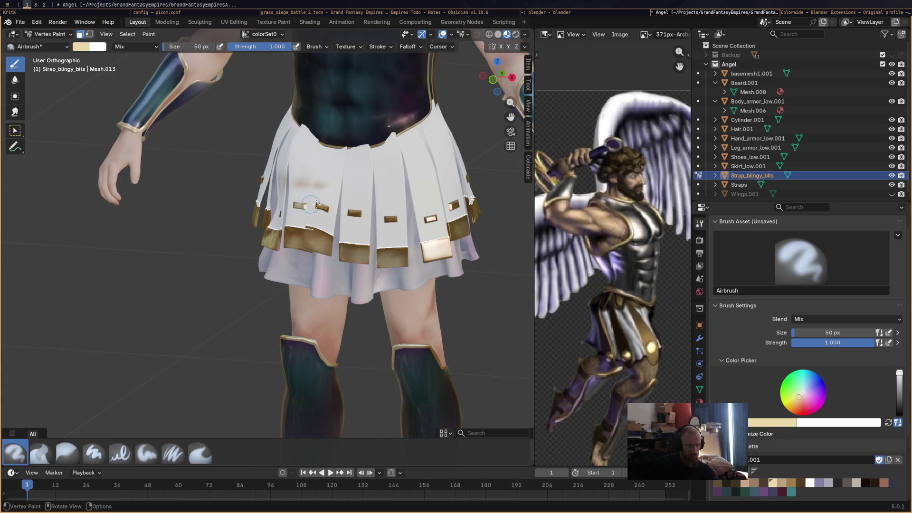
left_click_drag(312, 209, 430, 212)
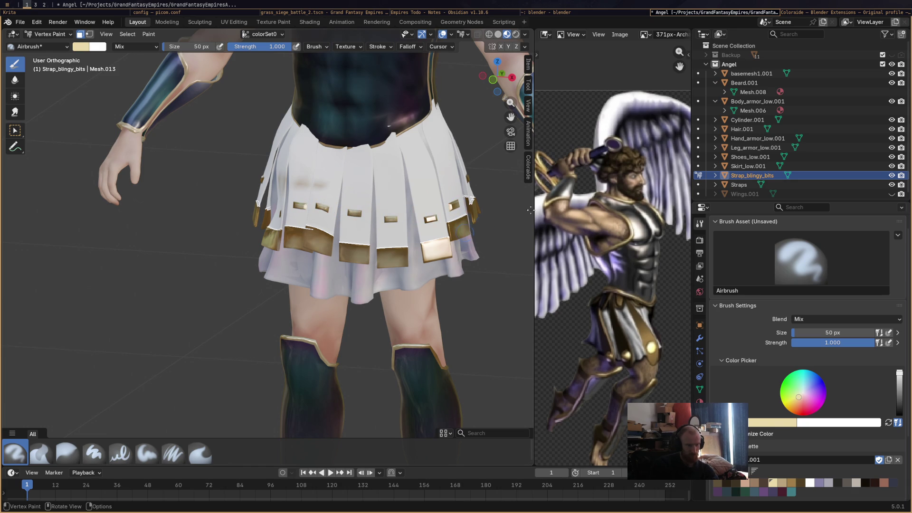
Orbit around the skirt to review the highlights and select the Average brush
mouse_move(484, 224)
middle_mouse_down()
mouse_move(298, 284)
mouse_move(306, 257)
middle_mouse_up()
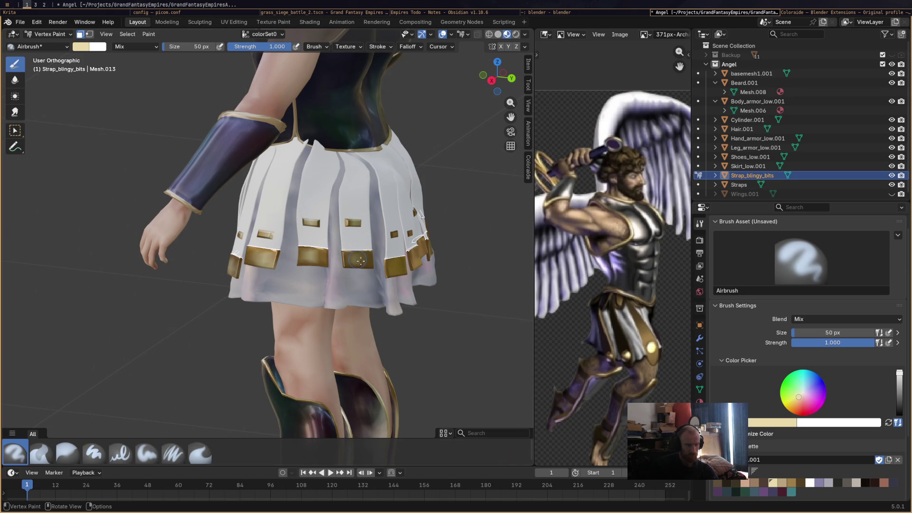
middle_click_drag(471, 269, 415, 254)
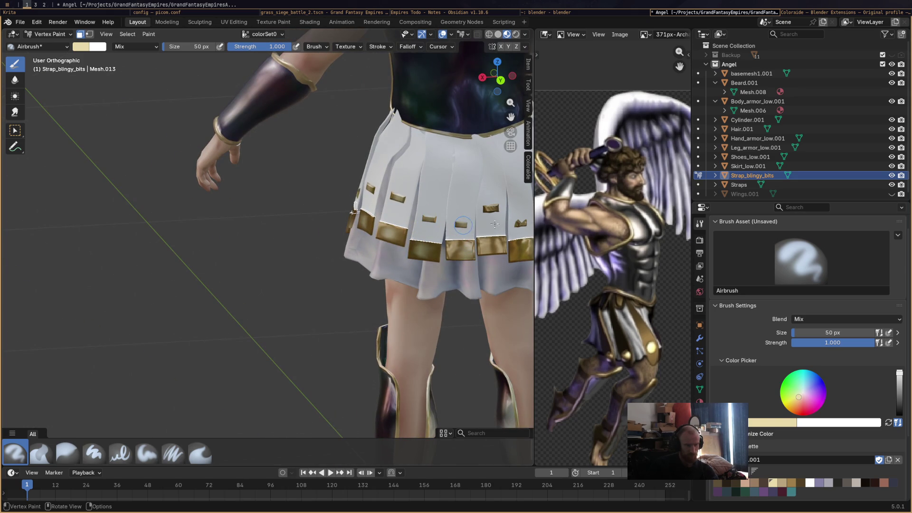
middle_click_drag(493, 240, 289, 237, "shift")
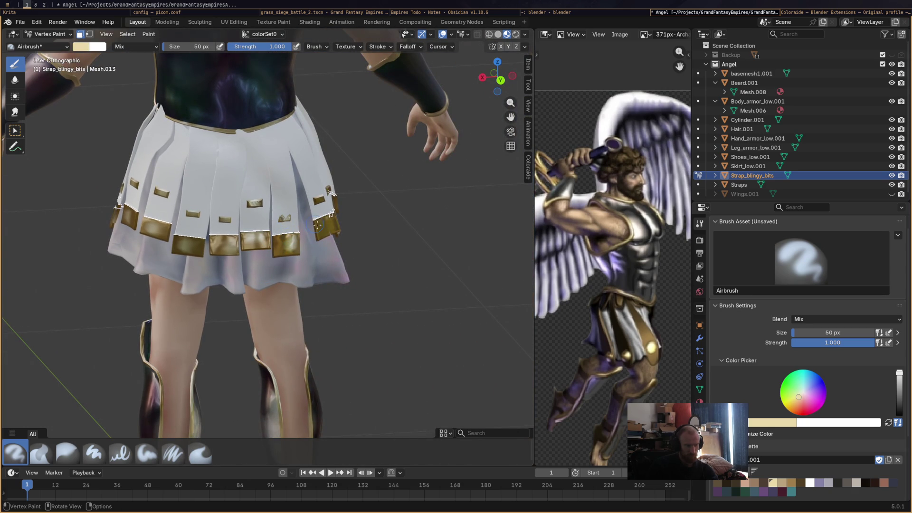
mouse_move(403, 279)
middle_mouse_down()
mouse_move(370, 247)
mouse_move(391, 209)
middle_mouse_up()
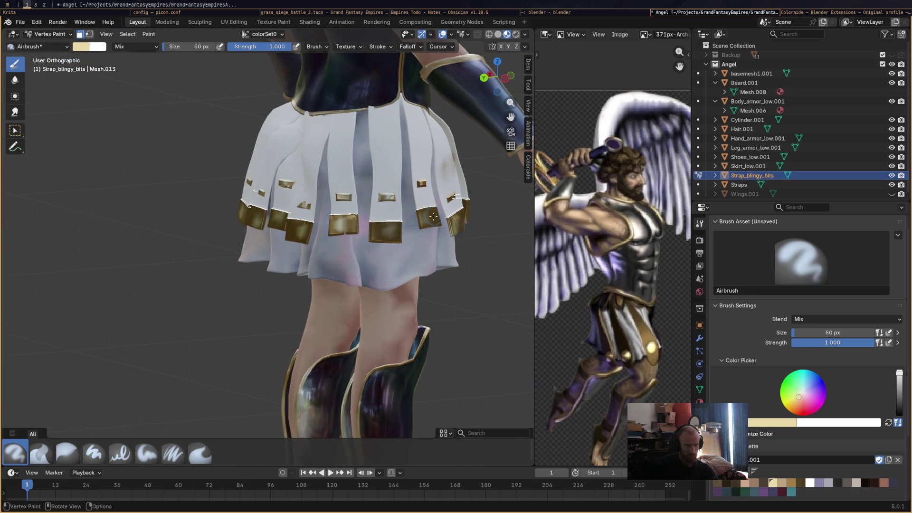
mouse_move(423, 183)
middle_mouse_down()
mouse_move(407, 283)
mouse_move(351, 289)
middle_mouse_up()
left_click(47, 449)
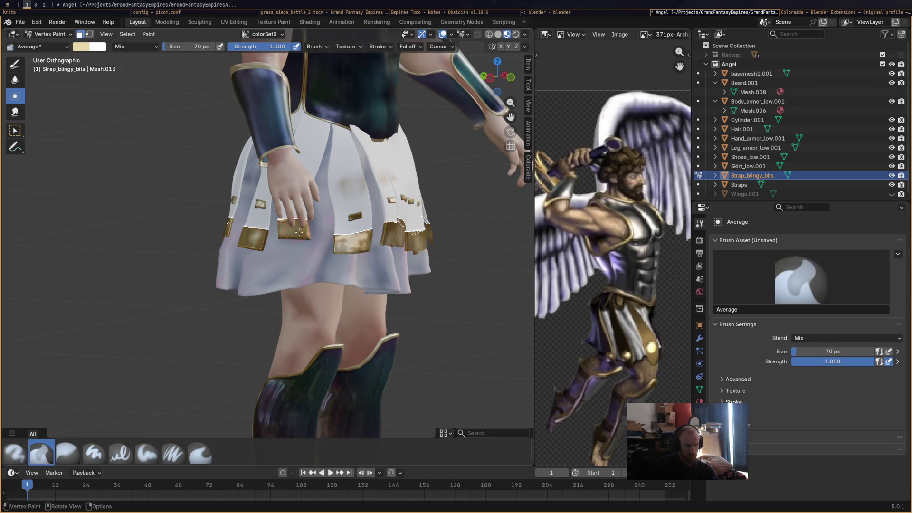
Smooth the highlights and colour across the gold plates with the Average brush
middle_click_drag(298, 232, 308, 203)
left_click_drag(272, 233, 264, 243)
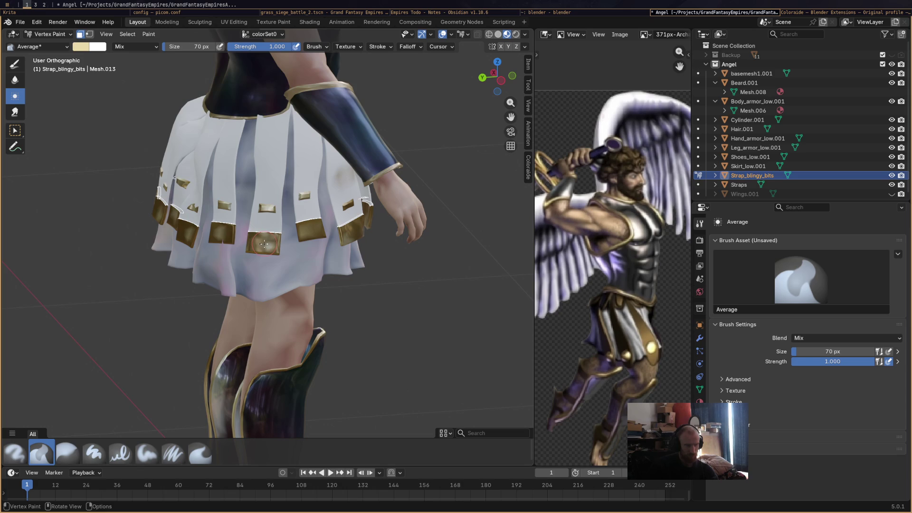
middle_click_drag(264, 217, 227, 212)
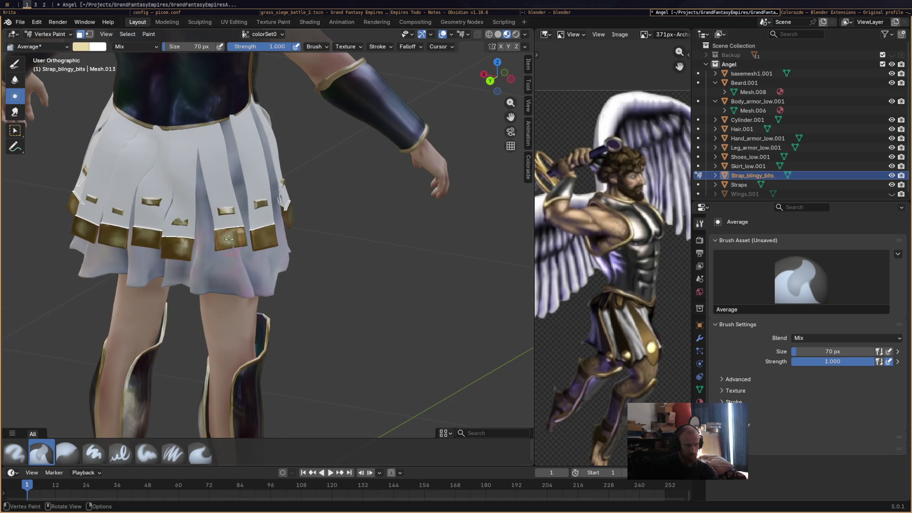
left_click_drag(186, 249, 180, 221)
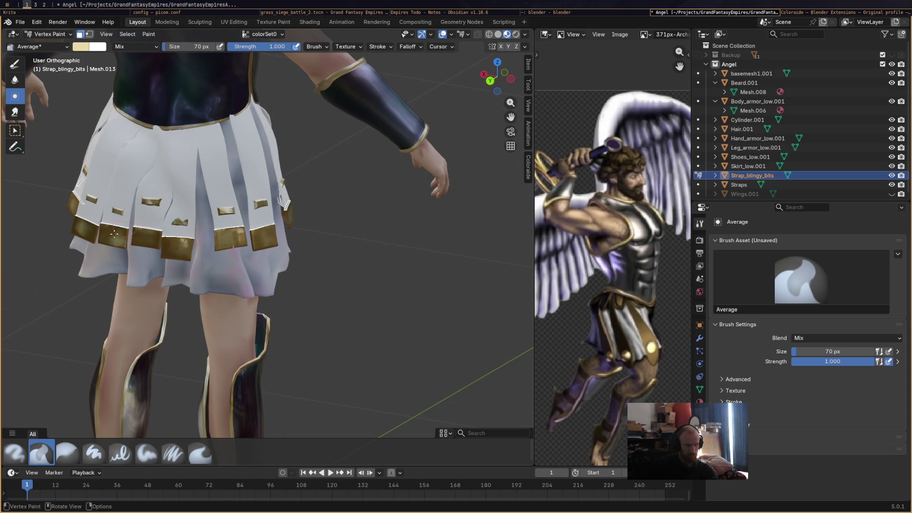
left_click_drag(85, 229, 90, 207)
middle_click_drag(81, 226, 241, 225)
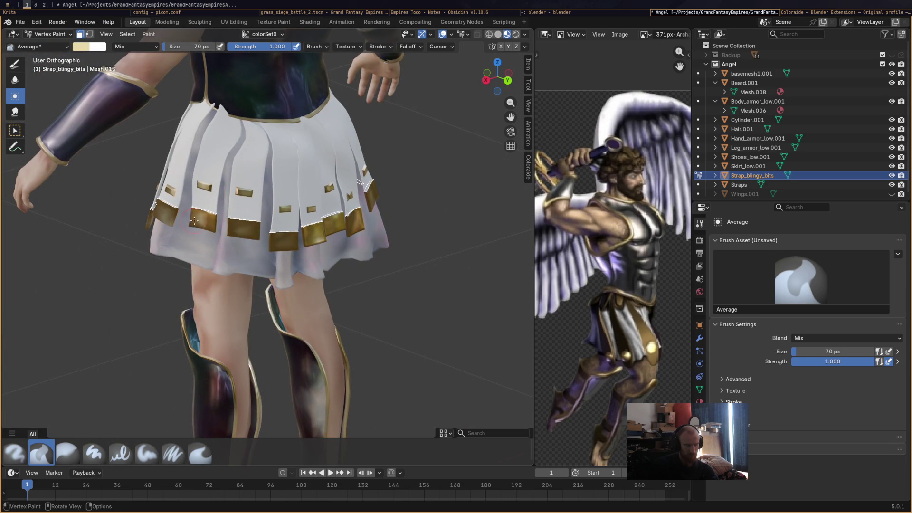
middle_click_drag(188, 214, 222, 235)
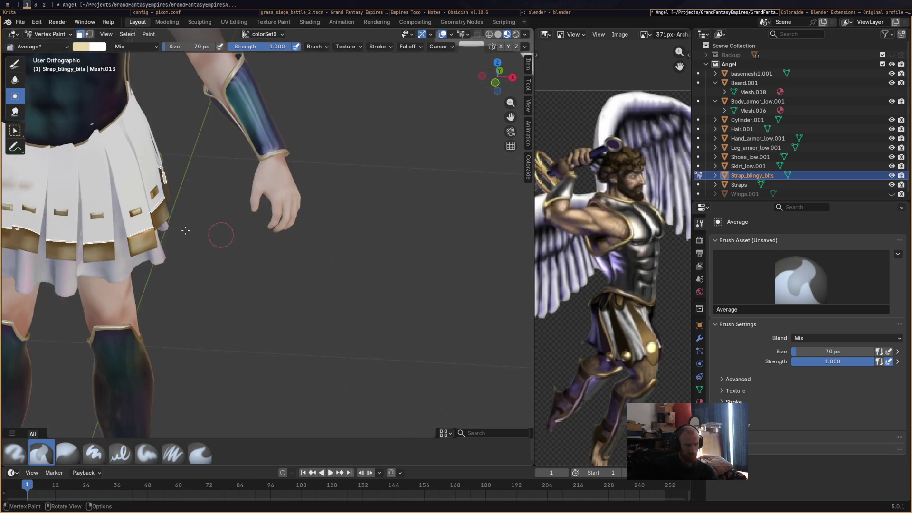
middle_click_drag(137, 220, 278, 219, "shift")
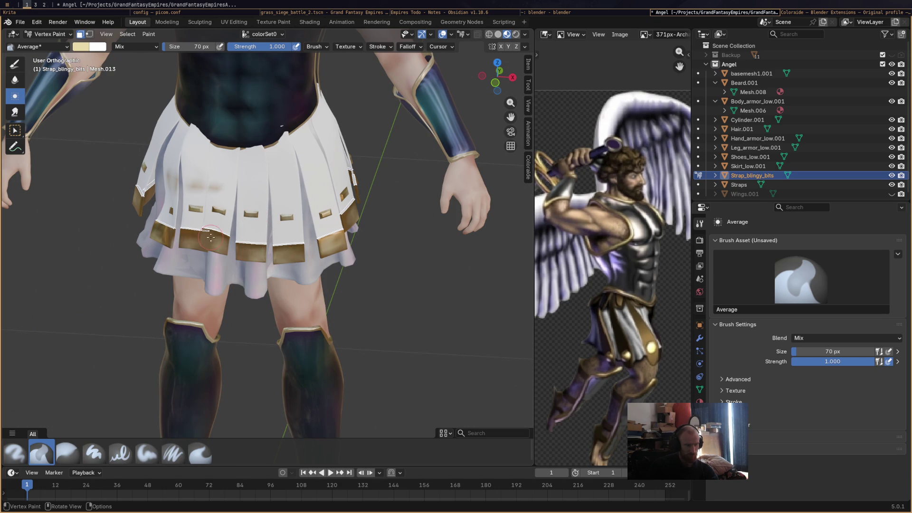
mouse_move(161, 237)
middle_mouse_down()
mouse_move(160, 226)
mouse_move(275, 261)
mouse_move(257, 257)
mouse_move(331, 333)
mouse_move(364, 290)
middle_mouse_up()
Save Angel.blend and review the character from front and side views
scroll(161, 225, "down", 5)
key("ctrl+s")
scroll(257, 257, "up", 3)
scroll(363, 290, "down", 2)
scroll(382, 228, "down", 3)
mouse_move(367, 251)
middle_mouse_down()
mouse_move(248, 252)
mouse_move(305, 261)
middle_mouse_up()
scroll(281, 149, "up", 3)
mouse_move(281, 148)
middle_mouse_down()
mouse_move(426, 226)
mouse_move(350, 258)
mouse_move(362, 319)
mouse_move(340, 268)
mouse_move(278, 325)
middle_mouse_up()
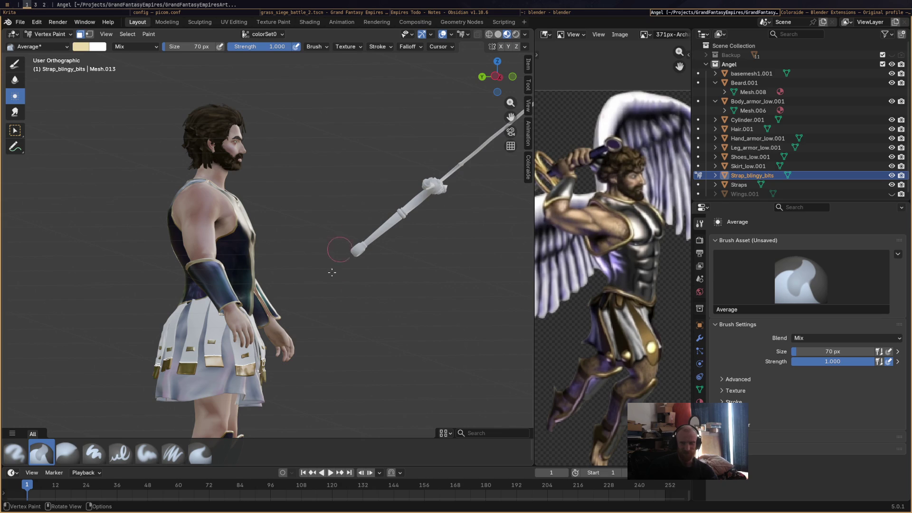
mouse_move(339, 326)
middle_mouse_down()
mouse_move(339, 302)
mouse_move(322, 290)
middle_mouse_up()
left_click(41, 38)
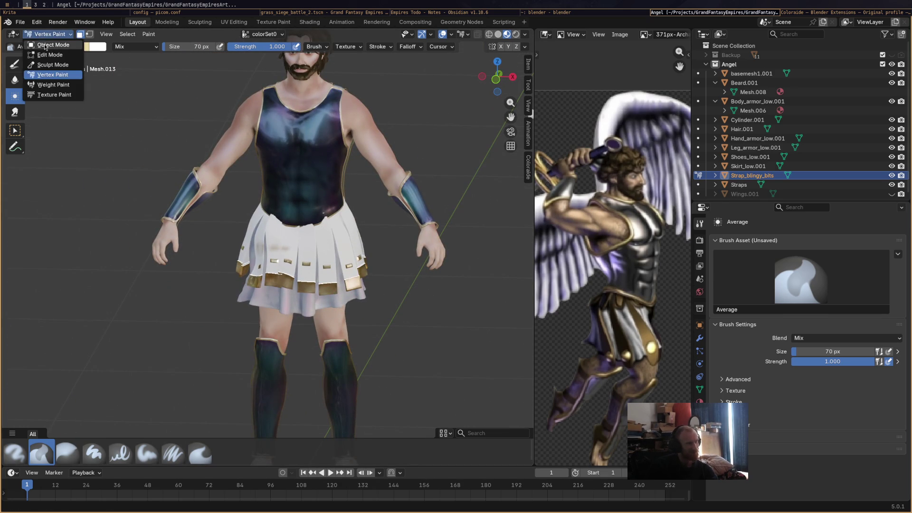
Leave painting, select the Straps object, and resume Vertex Paint on it
left_click(48, 42)
left_click(292, 235)
left_click(51, 34)
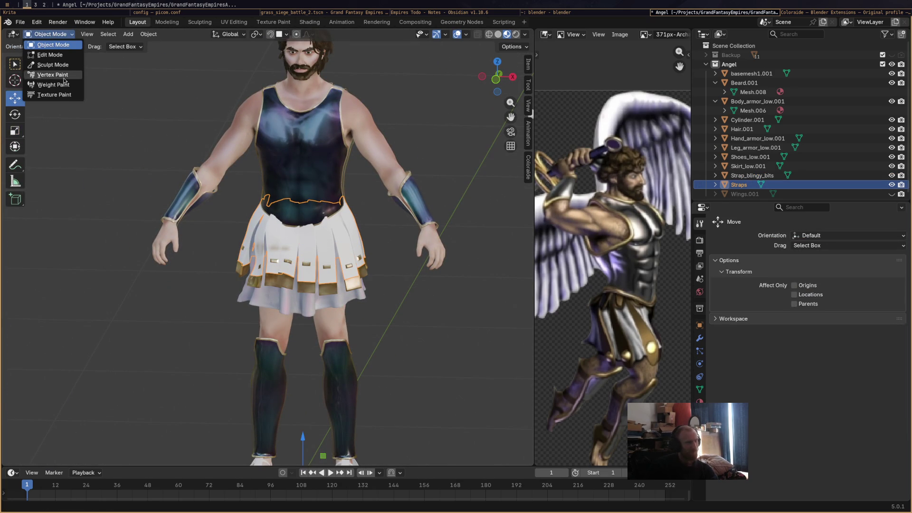
left_click(48, 75)
mouse_move(351, 224)
middle_mouse_down()
mouse_move(403, 220)
mouse_move(375, 221)
mouse_move(352, 264)
middle_mouse_up()
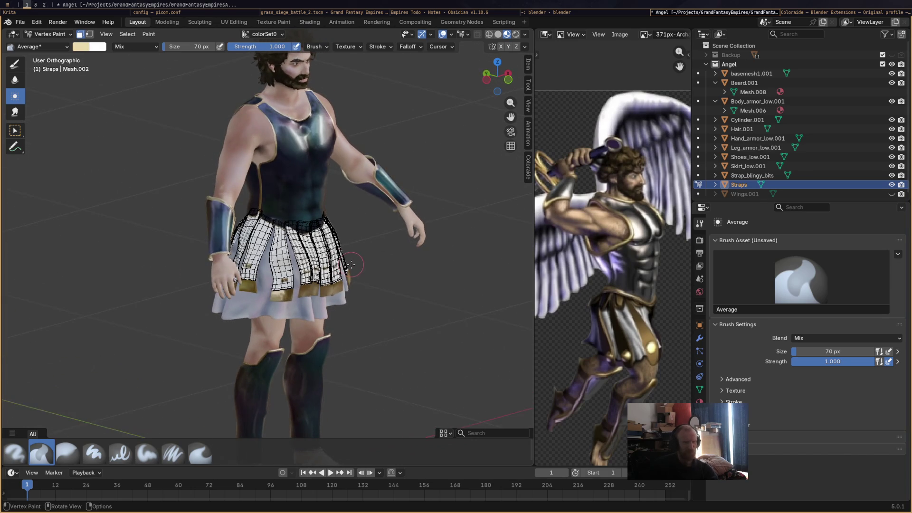
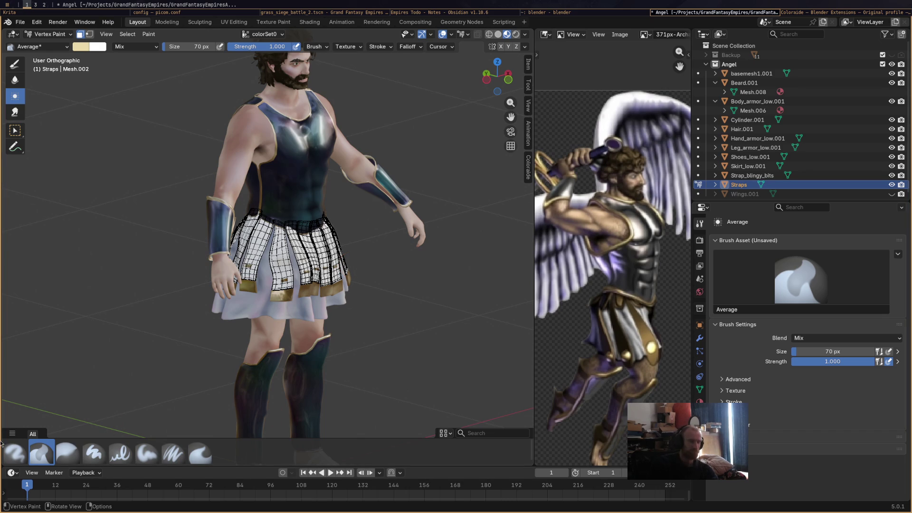
Choose the Airbrush and set the paint colour to a near-black navy blue
left_click(14, 452)
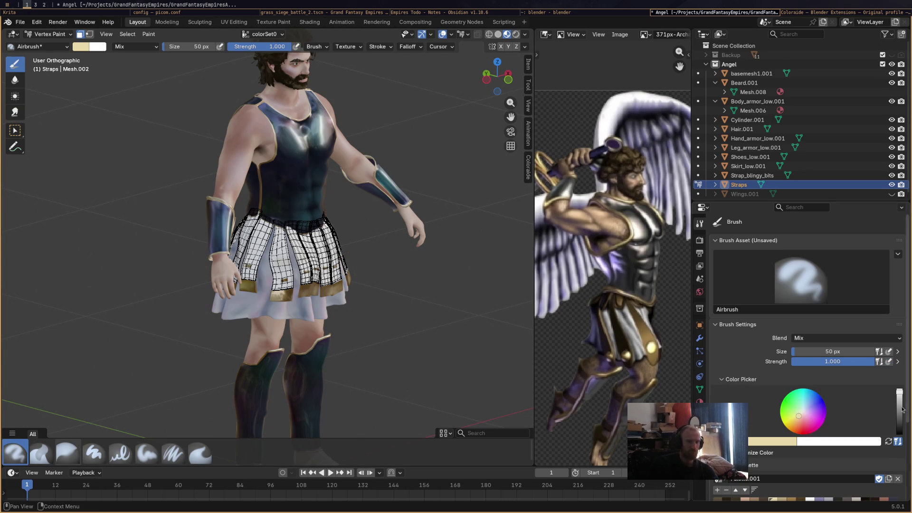
left_click(820, 402)
left_click_drag(898, 406, 899, 427)
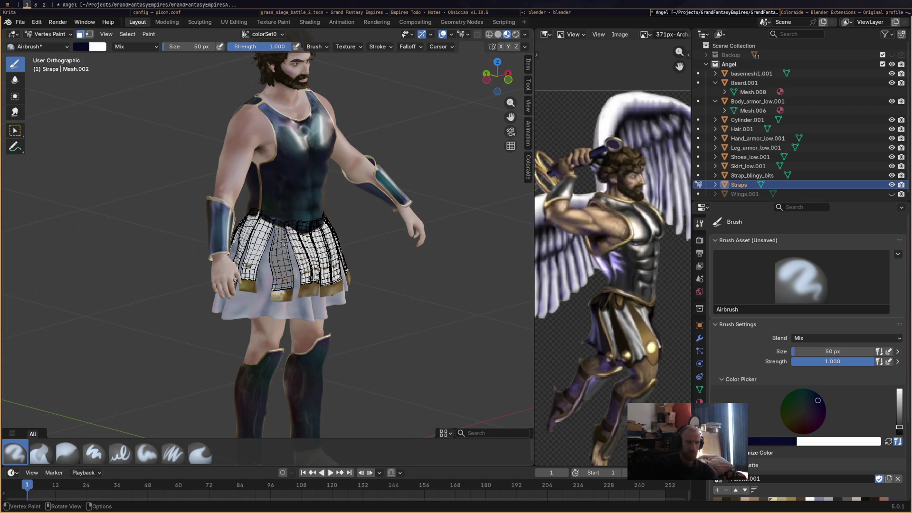
Paint the front skirt straps dark navy, enlarging the brush to 129 px
left_click_drag(303, 285, 305, 255)
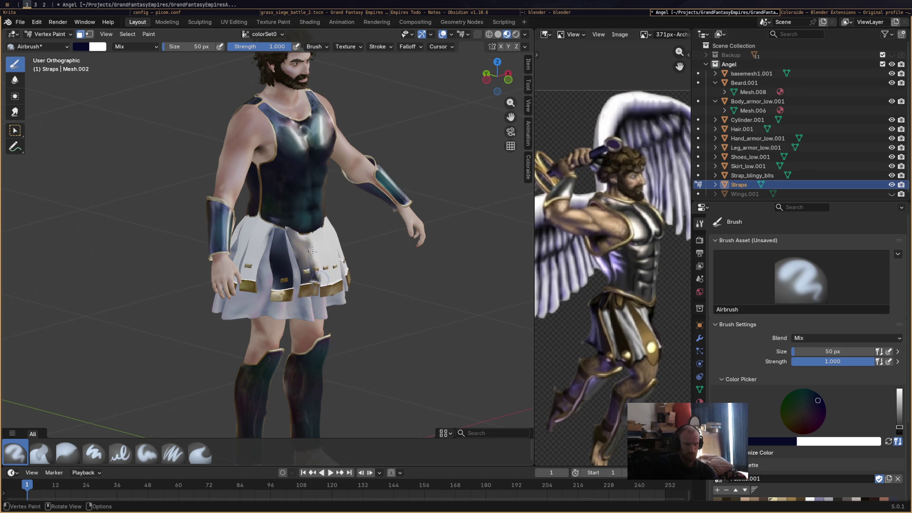
key("f")
left_click(214, 59)
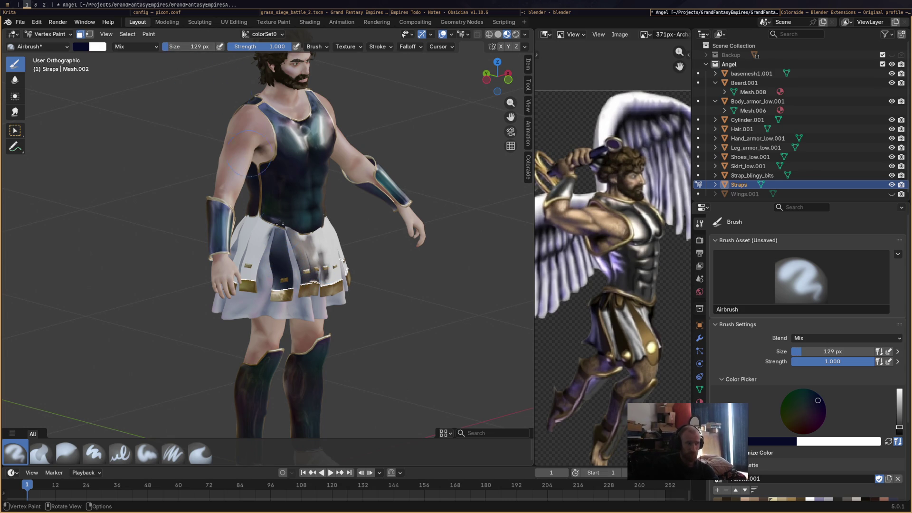
mouse_move(305, 250)
left_mouse_down()
mouse_move(328, 252)
mouse_move(332, 238)
mouse_move(266, 243)
mouse_move(254, 227)
mouse_move(234, 249)
left_mouse_up()
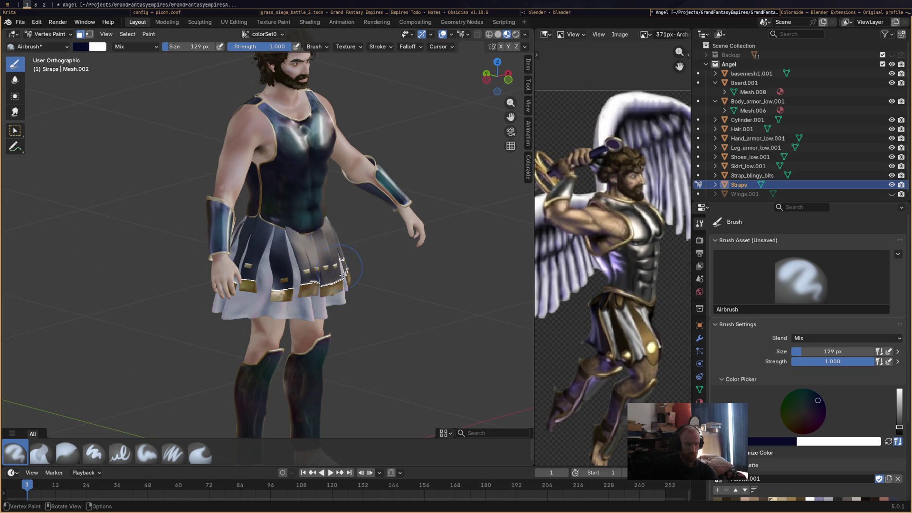
Orbit around the right side to the back to paint the rear straps
middle_click_drag(437, 250, 255, 234)
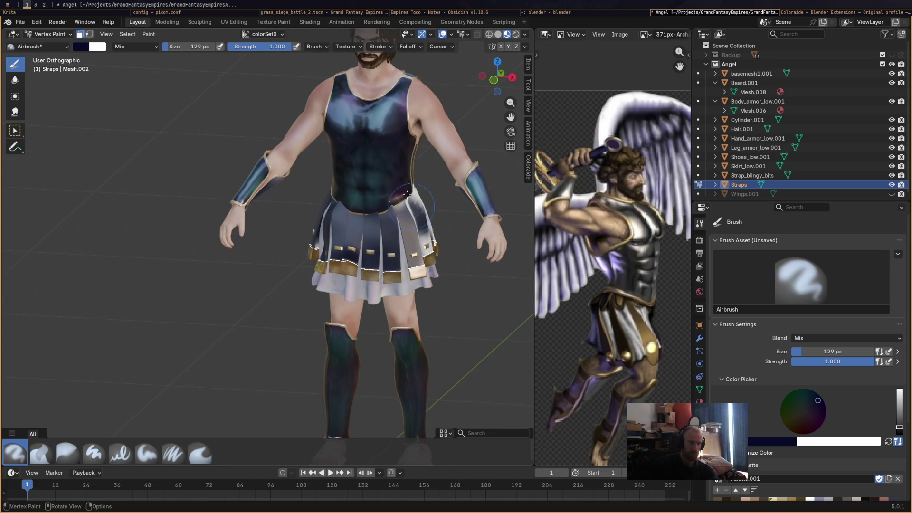
middle_click_drag(422, 237, 261, 230)
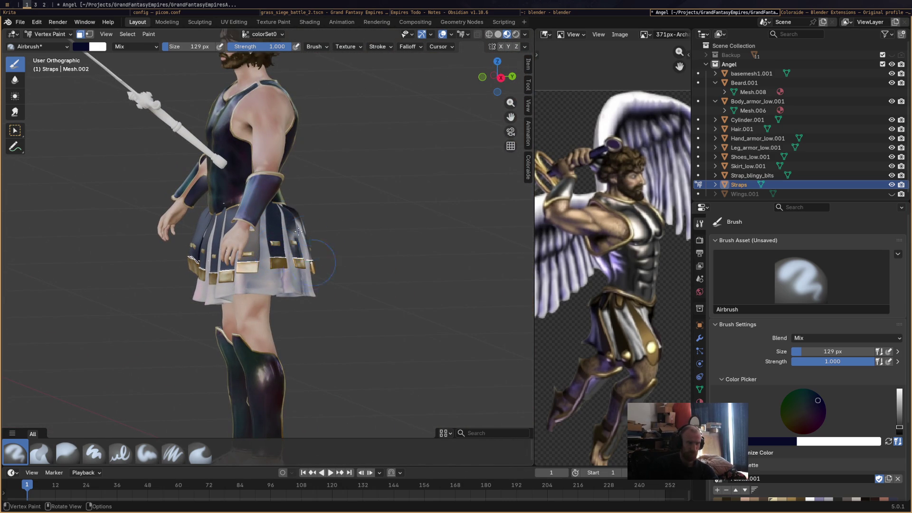
mouse_move(347, 256)
middle_mouse_down()
mouse_move(280, 261)
mouse_move(439, 221)
middle_mouse_up()
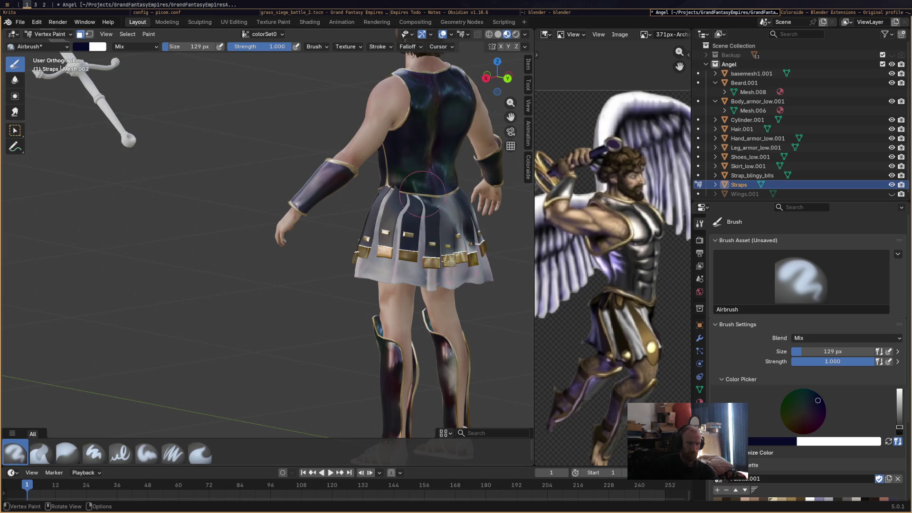
middle_click_drag(482, 246, 335, 247)
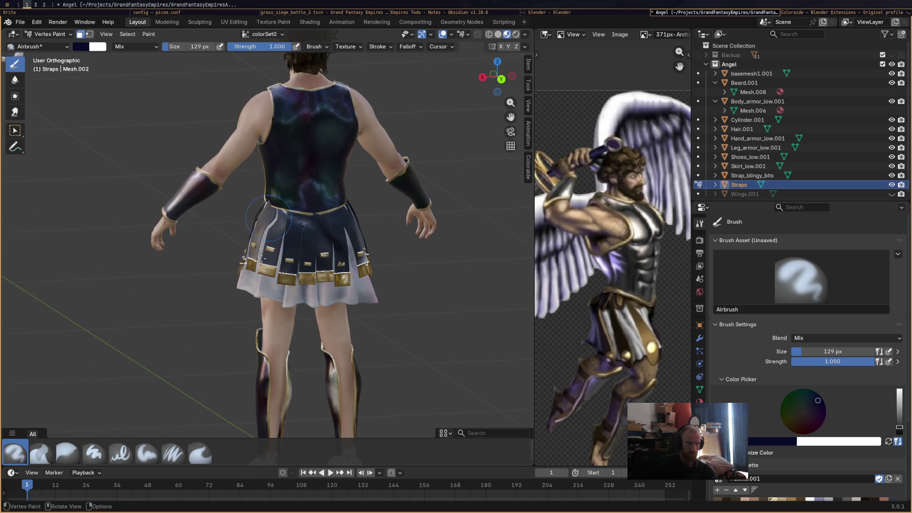
mouse_move(363, 240)
middle_mouse_down()
mouse_move(258, 236)
mouse_move(427, 255)
middle_mouse_up()
scroll(427, 254, "down", 8)
Zoom out and inspect the whole character and sword from behind
mouse_move(291, 271)
middle_mouse_down()
mouse_move(316, 284)
mouse_move(407, 296)
mouse_move(366, 290)
mouse_move(351, 259)
mouse_move(379, 250)
mouse_move(366, 271)
mouse_move(255, 254)
middle_mouse_up()
scroll(350, 257, "up", 6)
scroll(366, 271, "down", 5)
scroll(356, 269, "up", 6)
scroll(285, 281, "down", 4)
mouse_move(320, 309)
middle_mouse_down()
mouse_move(361, 306)
mouse_move(304, 297)
mouse_move(359, 289)
middle_mouse_up()
scroll(384, 307, "down", 3)
scroll(291, 299, "up", 3)
scroll(291, 299, "up", 3)
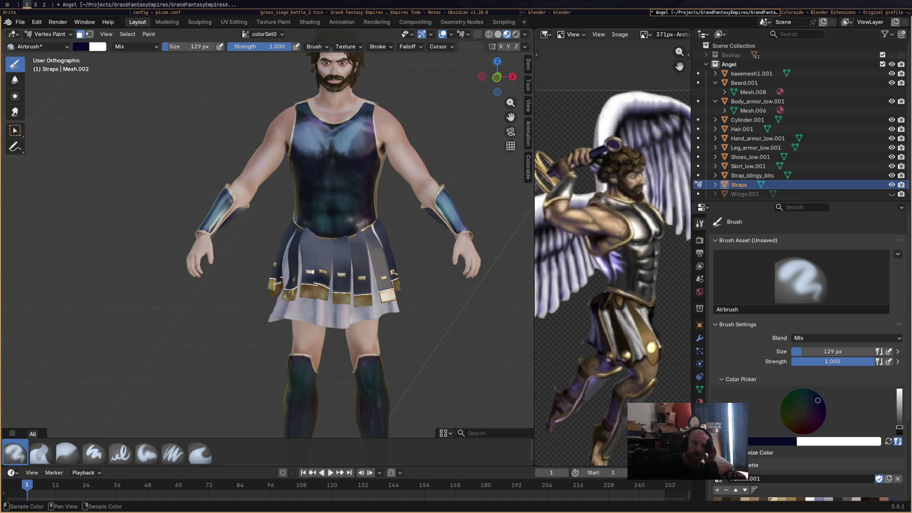
scroll(763, 433, "down", 3)
Switch the paint colour to dark purple and bring the front of the skirt into view
left_click(806, 363)
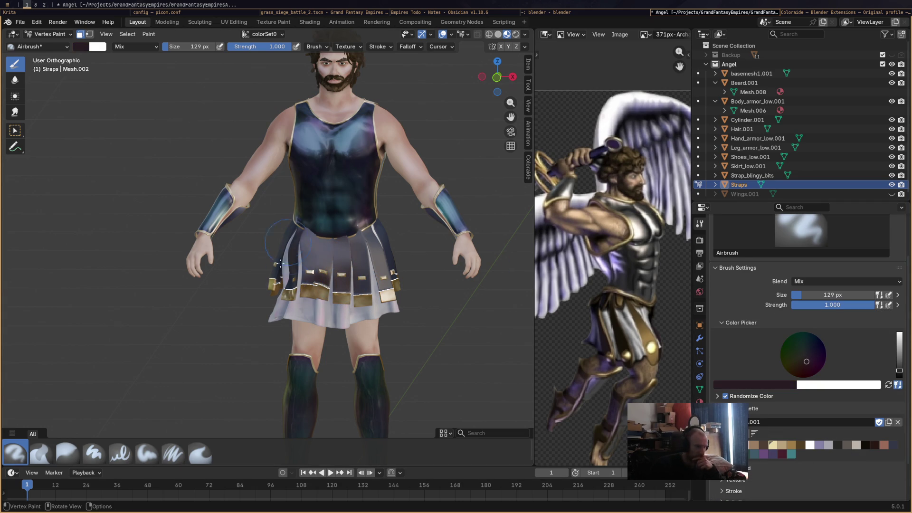
mouse_move(378, 232)
middle_mouse_down()
mouse_move(255, 243)
mouse_move(218, 228)
mouse_move(168, 228)
middle_mouse_up()
middle_click_drag(198, 278, 232, 230)
scroll(233, 228, "up", 6)
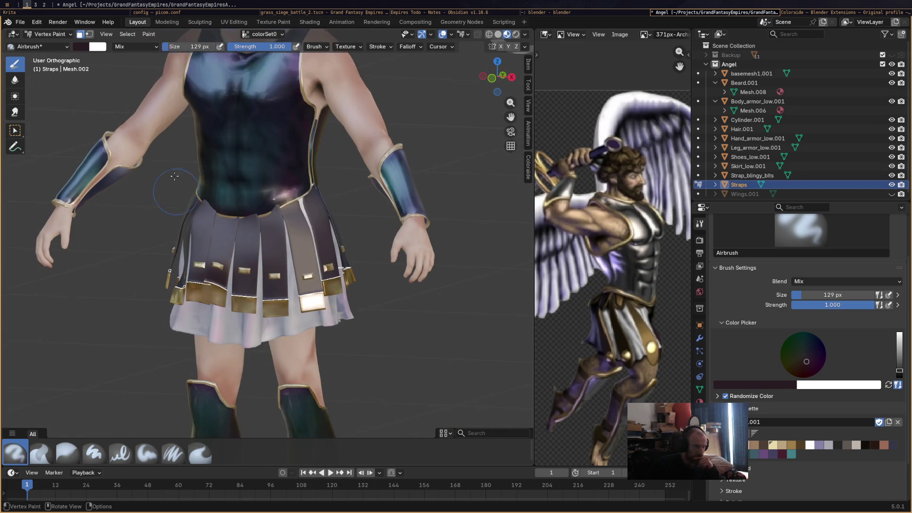
Shift the paint colour to dark red and frame the side of the skirt closely
left_click_drag(809, 365, 806, 370)
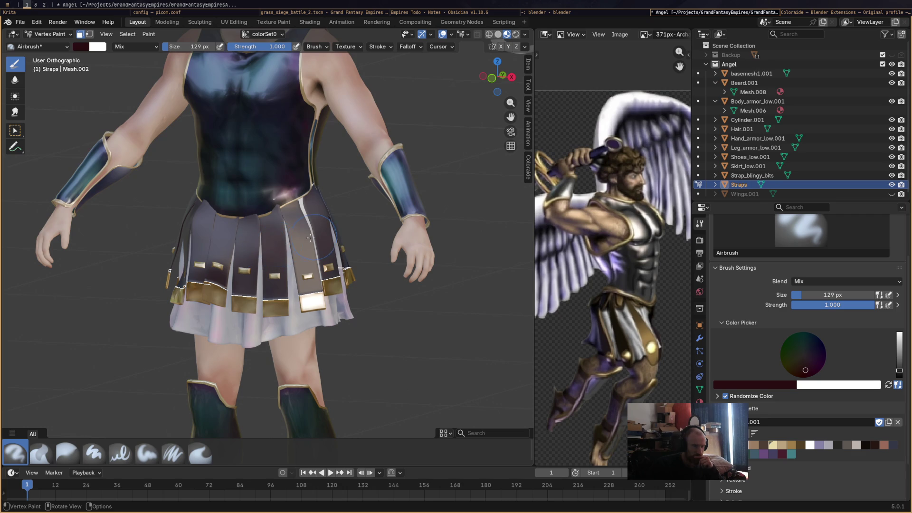
mouse_move(189, 247)
middle_mouse_down()
mouse_move(157, 258)
mouse_move(136, 253)
mouse_move(253, 282)
middle_mouse_up()
scroll(177, 265, "down", 3)
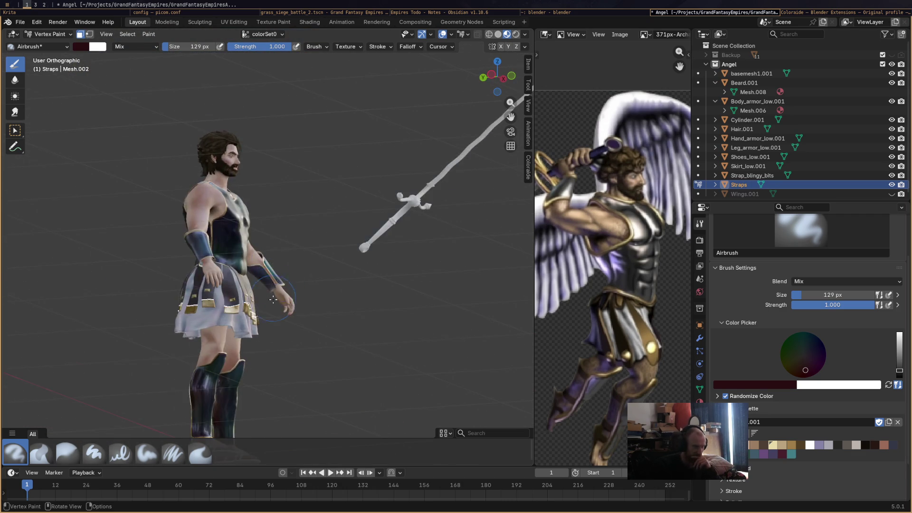
scroll(275, 288, "down", 2)
scroll(291, 224, "up", 5)
mouse_move(291, 224)
middle_mouse_down()
mouse_move(397, 288)
mouse_move(204, 69)
mouse_move(142, 214)
middle_mouse_up()
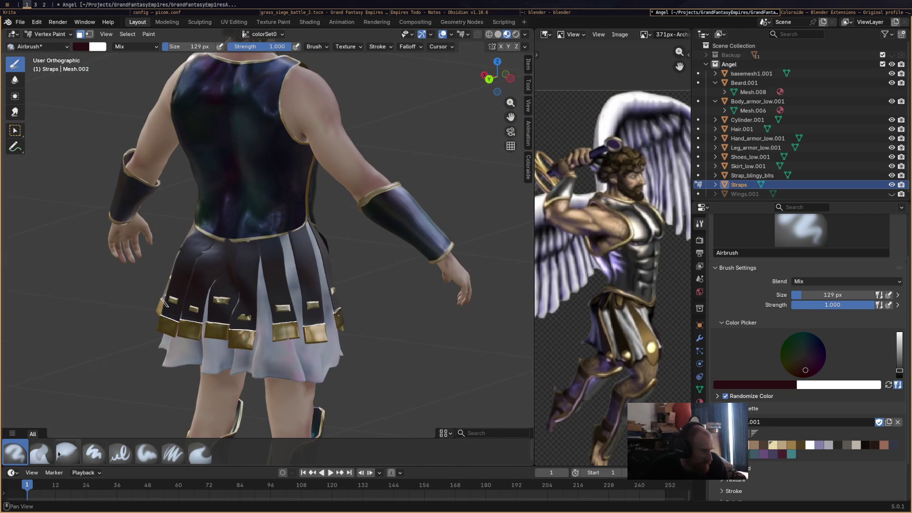
Switch to the Average brush and blend the strap colours across the skirt front
left_click(33, 460)
mouse_move(327, 297)
middle_mouse_down()
mouse_move(244, 301)
mouse_move(434, 269)
middle_mouse_up()
mouse_move(486, 279)
middle_mouse_down()
mouse_move(266, 261)
mouse_move(319, 275)
middle_mouse_up()
scroll(374, 276, "down", 4)
scroll(320, 275, "up", 5)
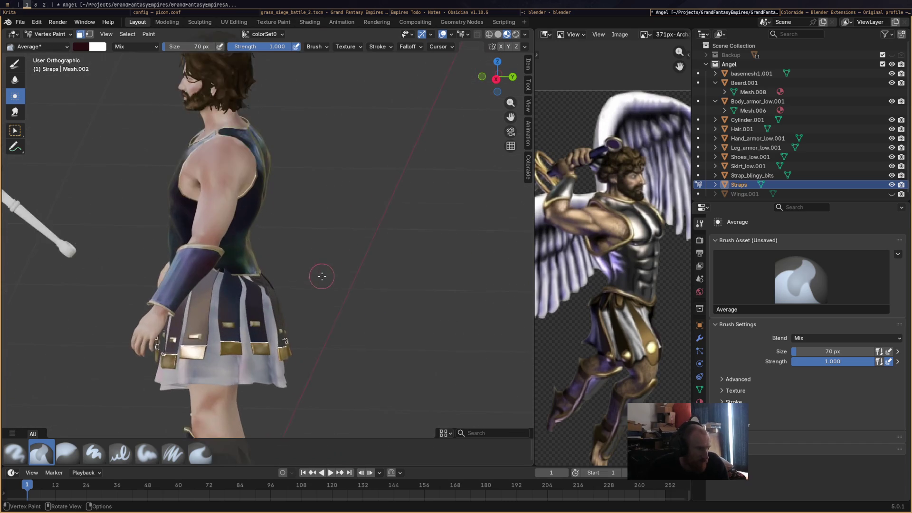
mouse_move(331, 355)
middle_mouse_down()
mouse_move(271, 234)
mouse_move(313, 285)
mouse_move(372, 417)
mouse_move(397, 323)
mouse_move(332, 285)
mouse_move(351, 290)
middle_mouse_up()
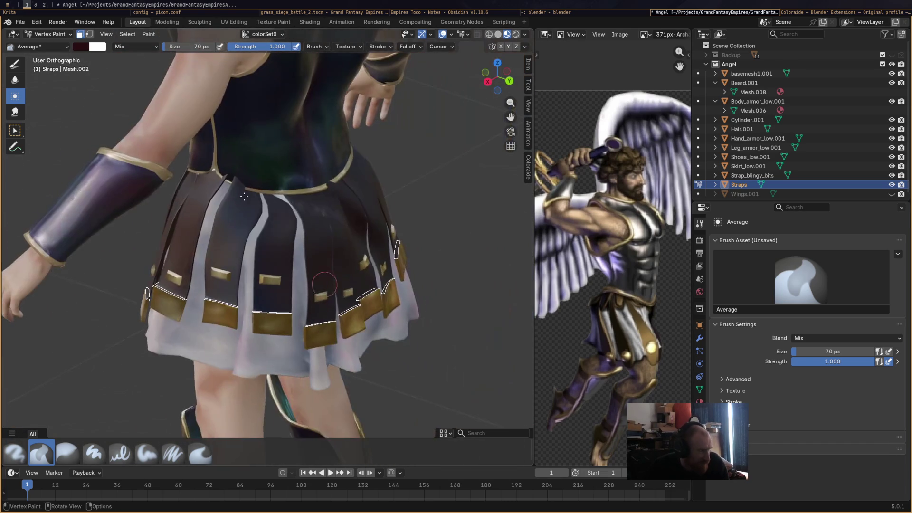
left_click(59, 38)
In Sculpt Mode, pull the straps down with Grab 2D to cover the white gaps
left_click(61, 68)
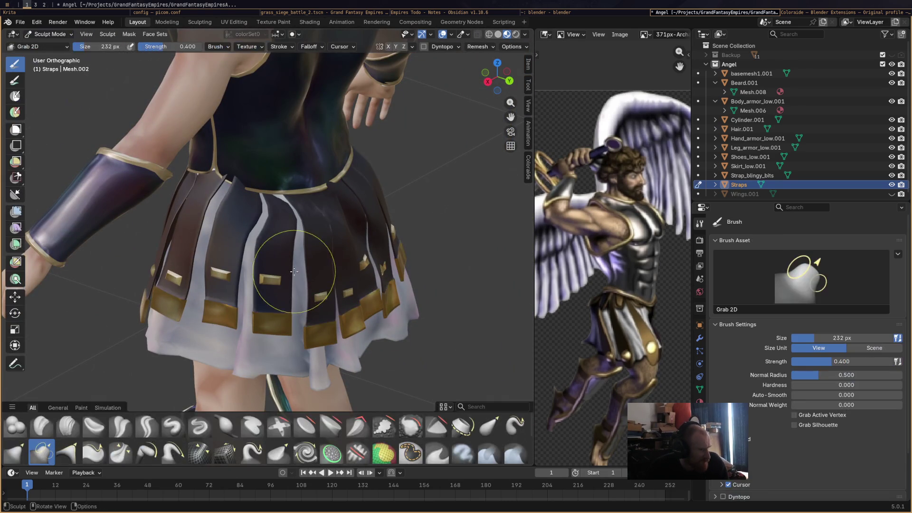
mouse_move(275, 325)
left_mouse_down()
mouse_move(273, 339)
mouse_move(285, 344)
left_mouse_up()
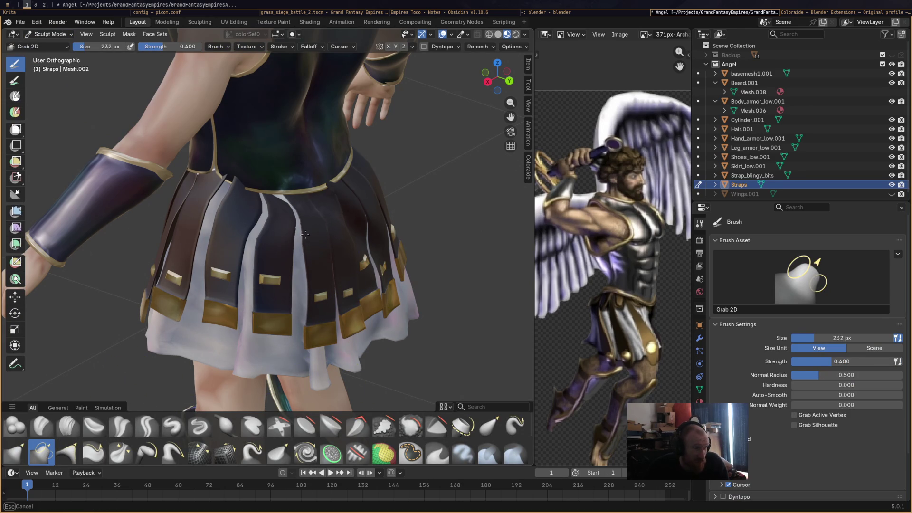
mouse_move(326, 240)
middle_mouse_down()
mouse_move(296, 223)
mouse_move(370, 214)
middle_mouse_up()
left_click_drag(371, 214, 359, 228)
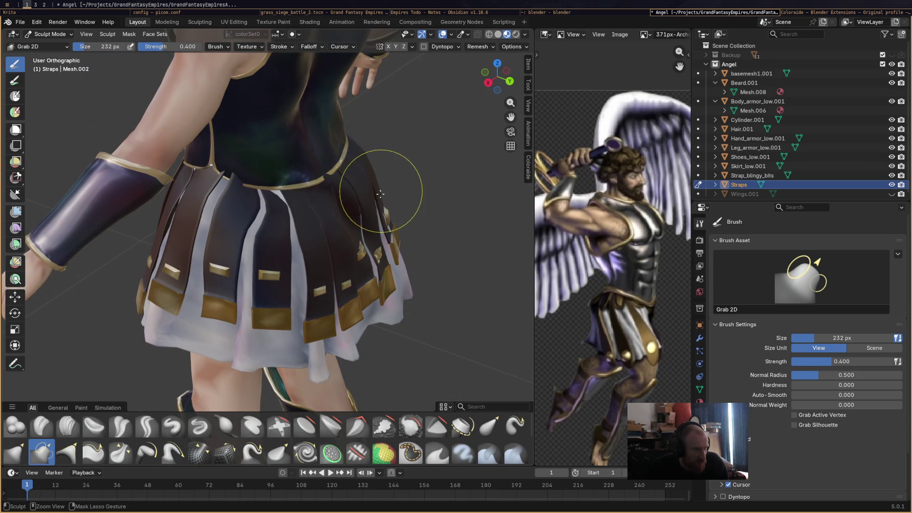
left_click_drag(380, 195, 379, 198)
mouse_move(379, 198)
middle_mouse_down()
mouse_move(247, 209)
mouse_move(295, 195)
mouse_move(285, 193)
mouse_move(407, 219)
mouse_move(295, 264)
mouse_move(313, 280)
mouse_move(304, 300)
mouse_move(254, 325)
mouse_move(346, 265)
mouse_move(328, 249)
mouse_move(230, 320)
mouse_move(353, 301)
mouse_move(311, 291)
mouse_move(337, 285)
mouse_move(214, 285)
mouse_move(352, 285)
mouse_move(224, 285)
mouse_move(308, 294)
middle_mouse_up()
scroll(293, 319, "up", 6)
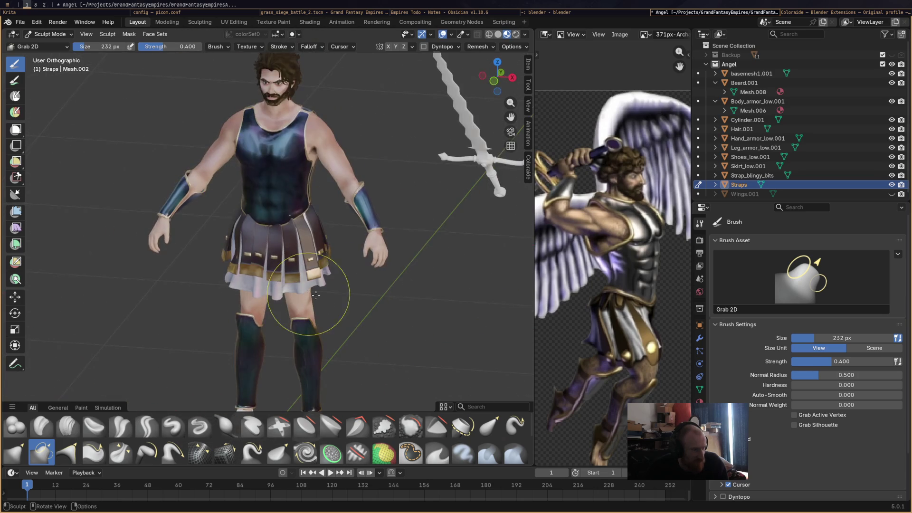
Return to Object Mode and view the character straight from the front
left_click(50, 34)
left_click(42, 57)
mouse_move(251, 281)
middle_mouse_down()
mouse_move(311, 303)
mouse_move(306, 295)
mouse_move(292, 303)
mouse_move(294, 289)
mouse_move(294, 309)
middle_mouse_up()
Select the shoes, enter Vertex Paint mode and switch to the Shading workspace
left_click(294, 309)
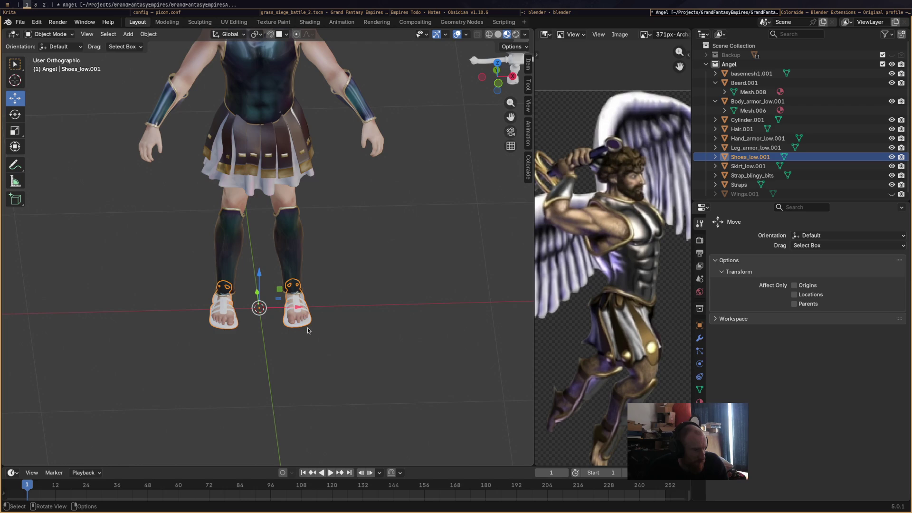
left_click(65, 35)
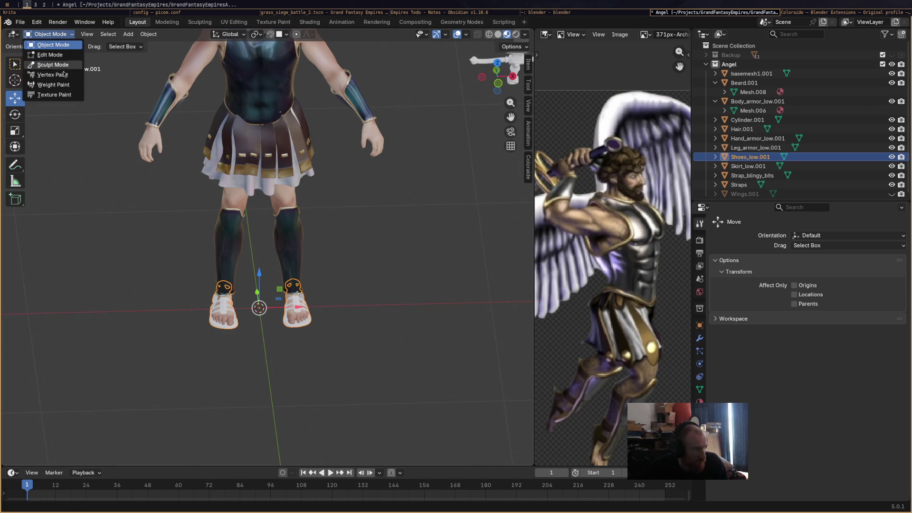
left_click(42, 76)
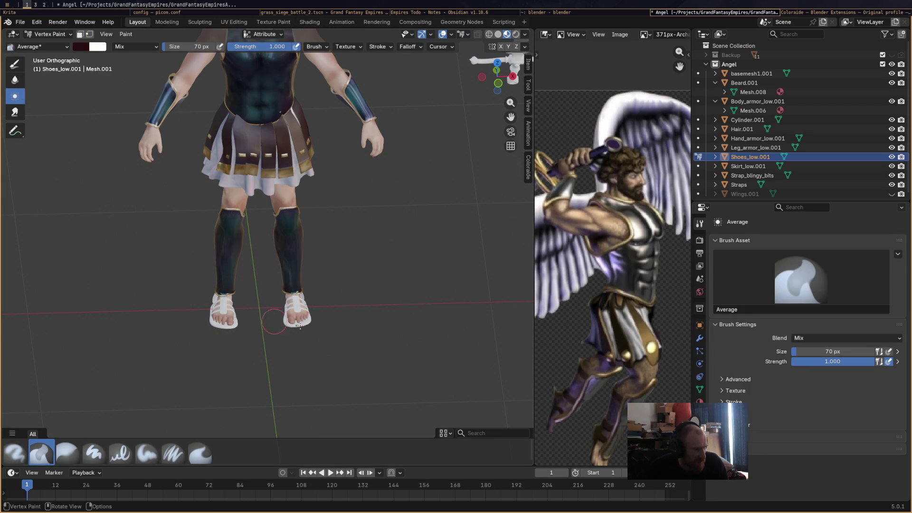
left_click(309, 22)
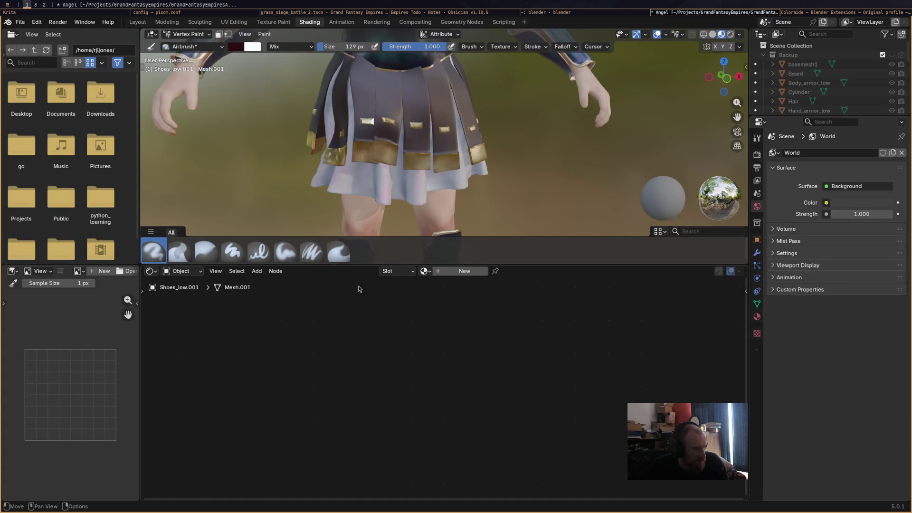
Unlink the shoes' old material and create a new material, Material.007
left_click(428, 271)
left_click(448, 286)
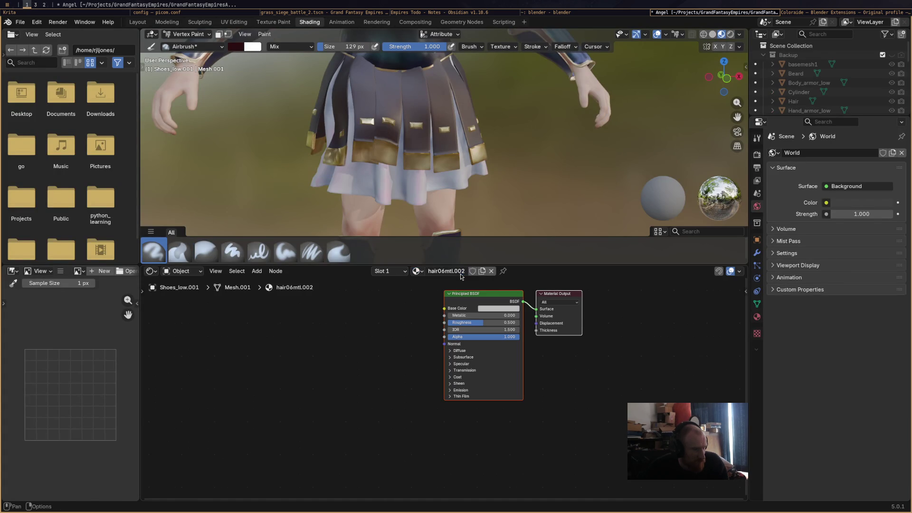
left_click(427, 275)
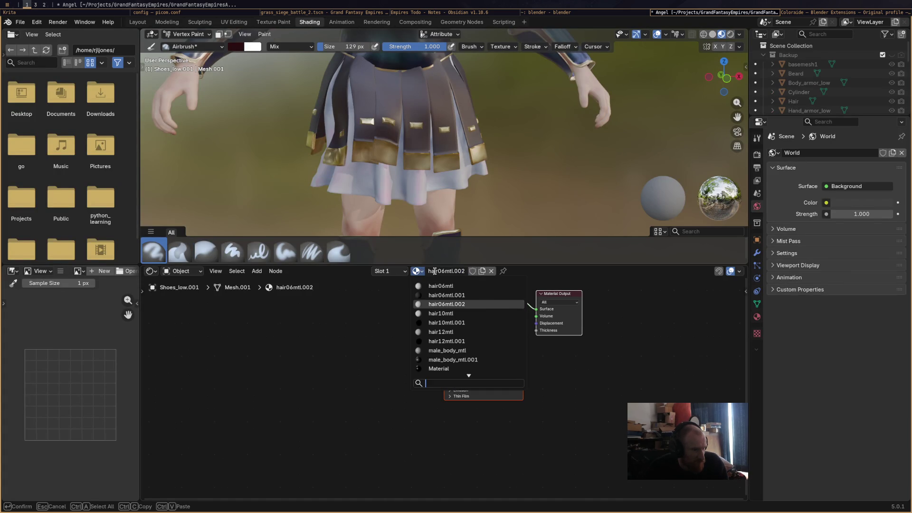
key("Escape")
left_click(398, 279)
left_click(401, 285)
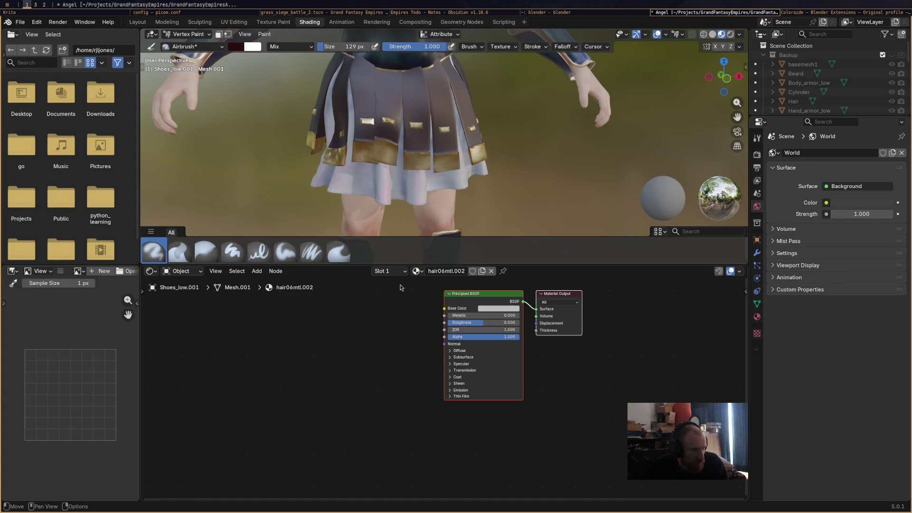
left_click(491, 271)
left_click(439, 271)
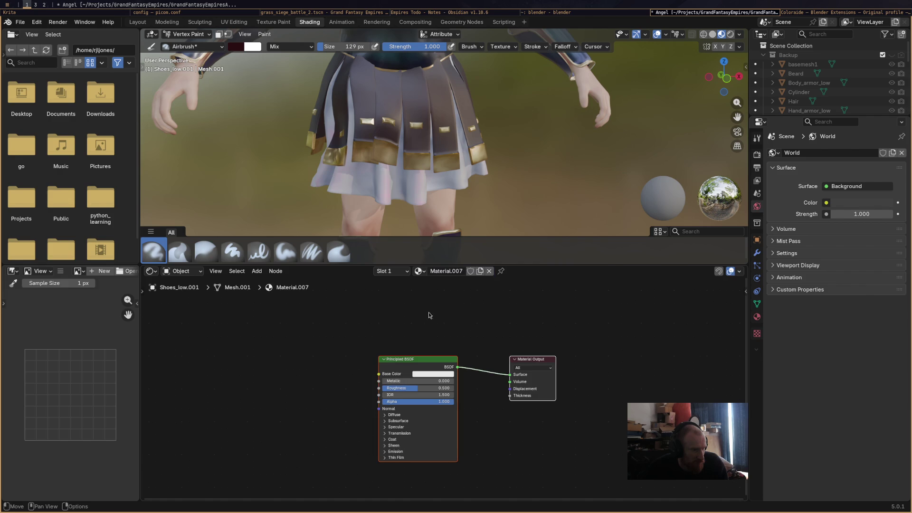
Add a Color Attribute node using the Attribute layer and connect its Color to Base Color
right_click(330, 345)
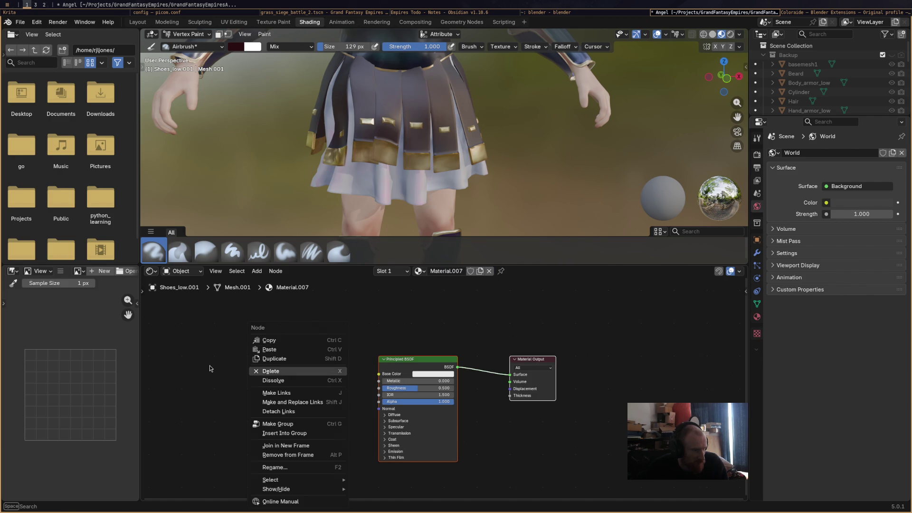
right_click(281, 370)
mouse_move(327, 370)
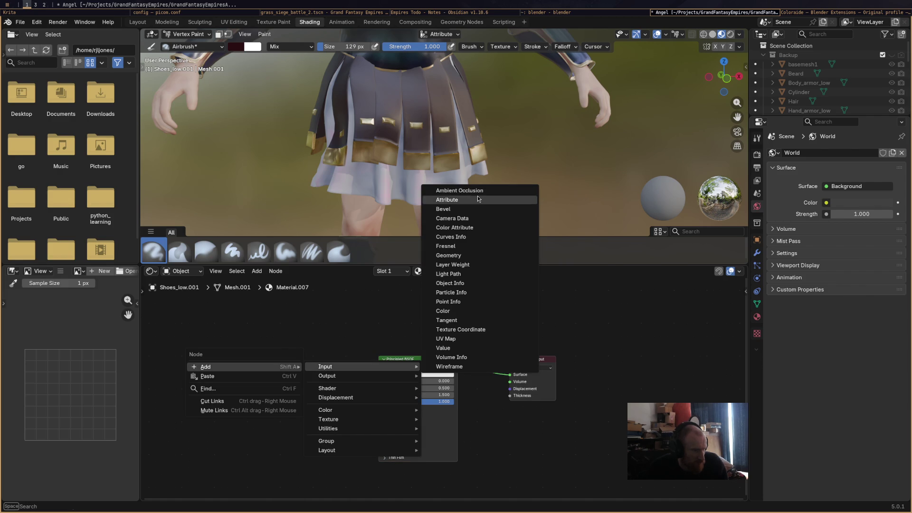
left_click(455, 228)
left_click(283, 326)
left_click_drag(329, 396, 379, 373)
left_click(308, 412)
left_click(314, 422)
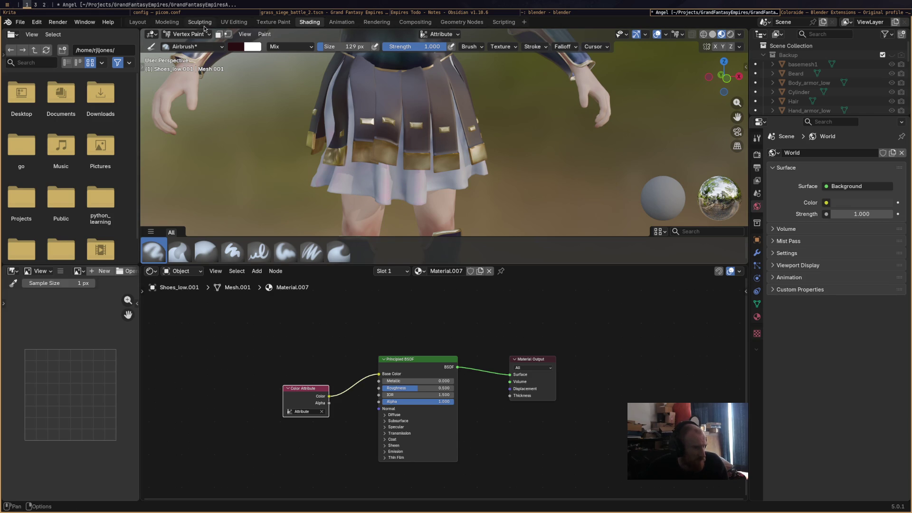
left_click(169, 24)
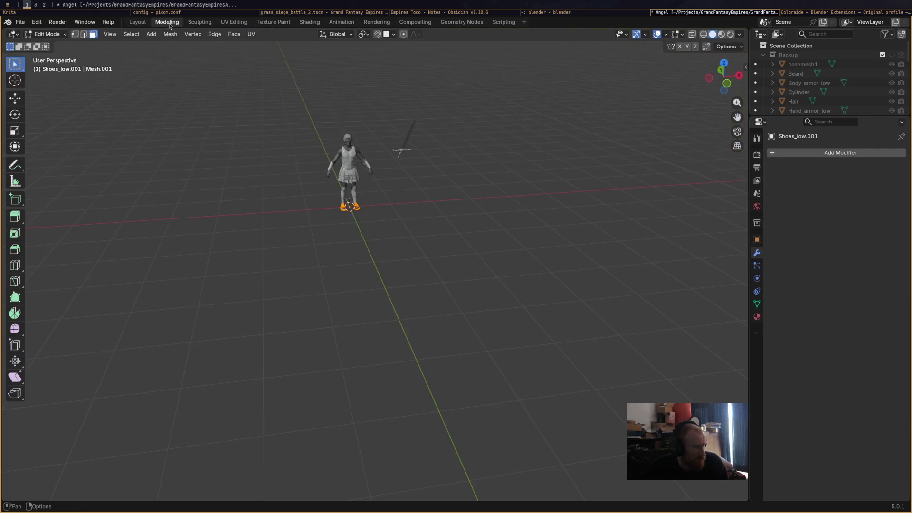
In the Layout workspace, put the sandals in Vertex Paint mode with the Airbrush
left_click(137, 23)
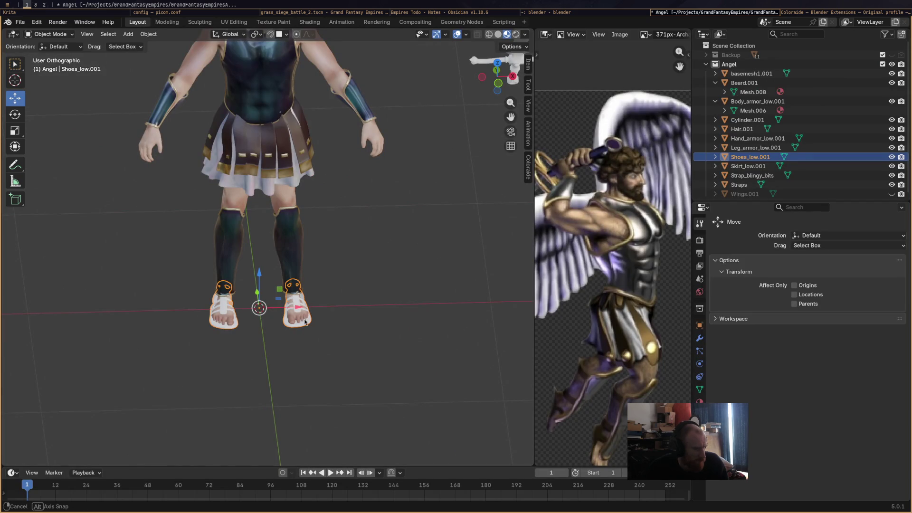
middle_click_drag(240, 304, 282, 227, "shift")
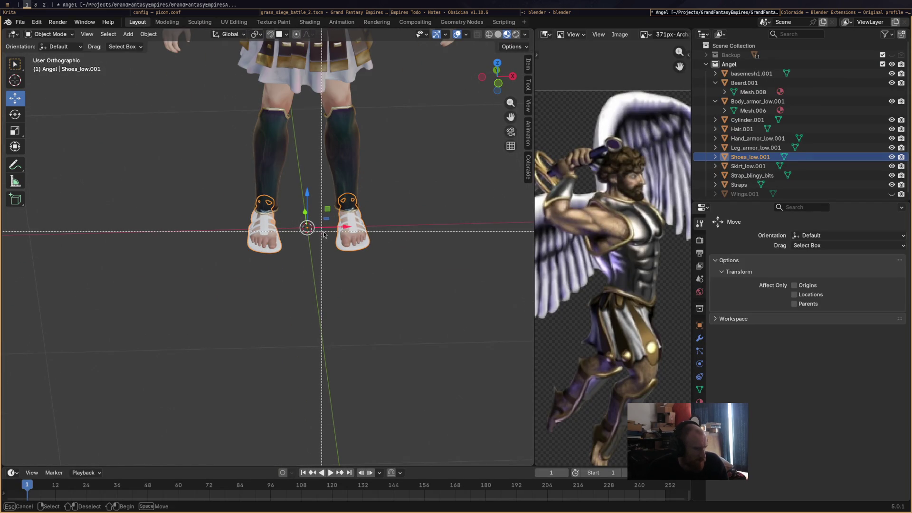
left_click(50, 35)
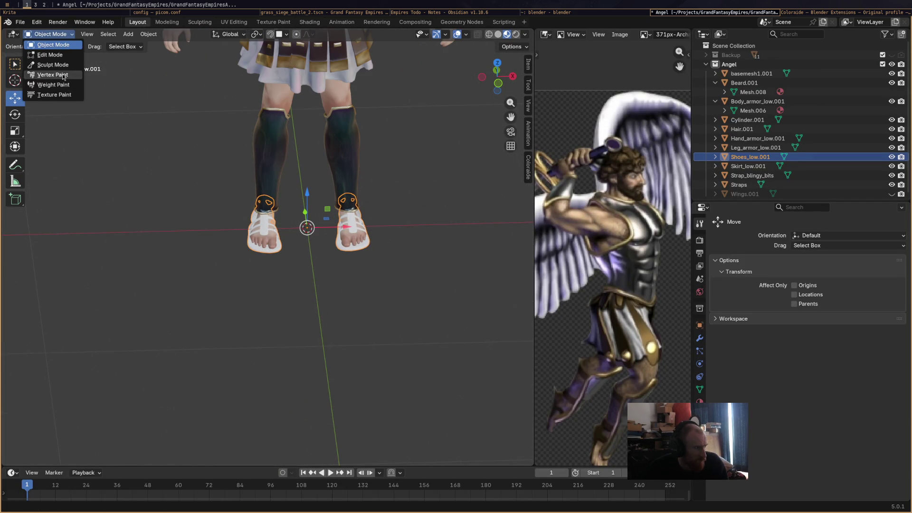
left_click(52, 75)
left_click(15, 452)
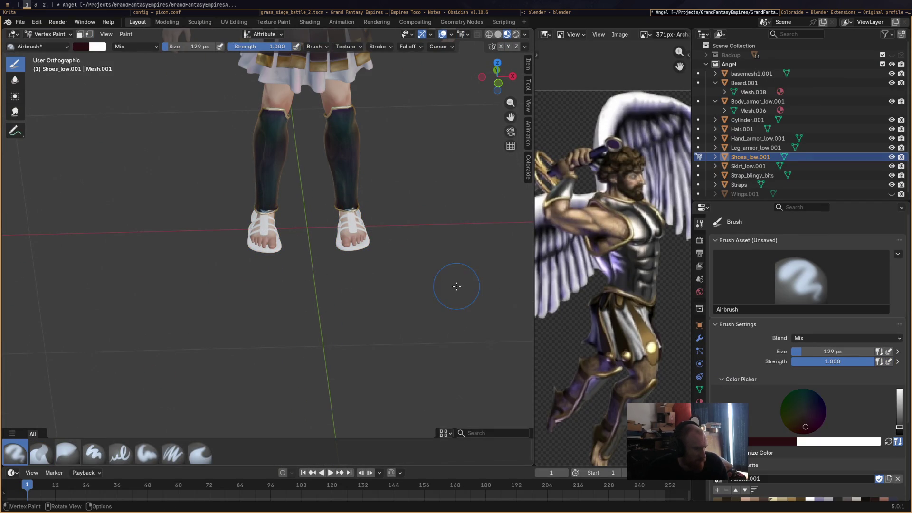
Paint the sandal straps and heels dark brown from the front and side
scroll(768, 455, "down", 2)
left_click(763, 463)
mouse_move(353, 240)
left_mouse_down()
mouse_move(354, 251)
mouse_move(350, 227)
left_mouse_up()
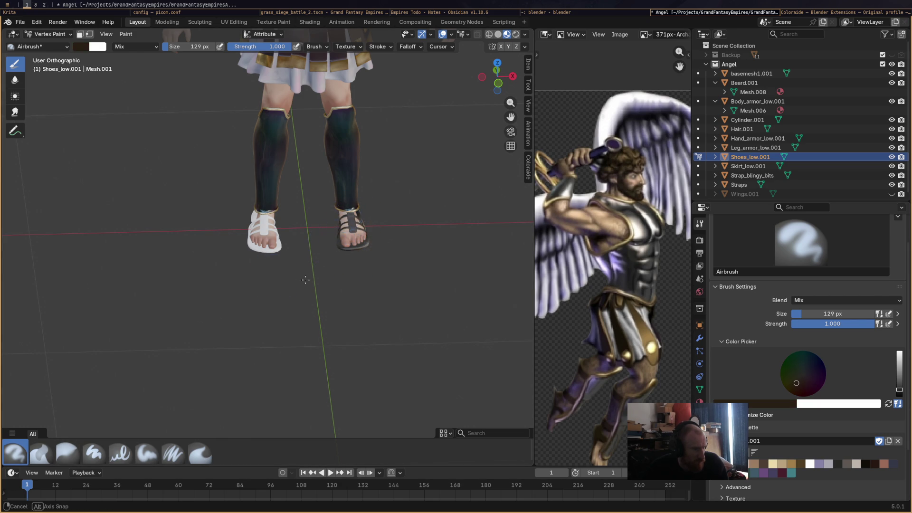
middle_click_drag(343, 214, 266, 247)
left_click_drag(258, 252, 234, 257)
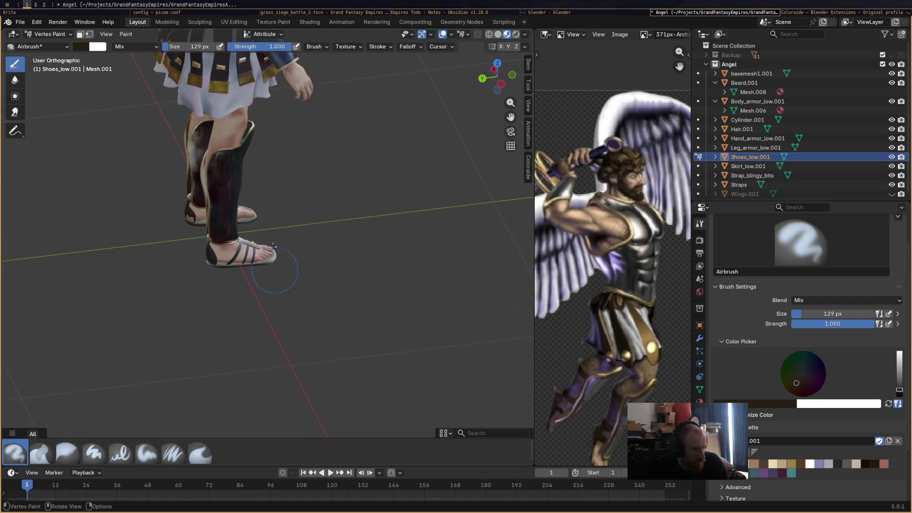
mouse_move(233, 256)
middle_mouse_down()
mouse_move(397, 309)
mouse_move(287, 266)
middle_mouse_up()
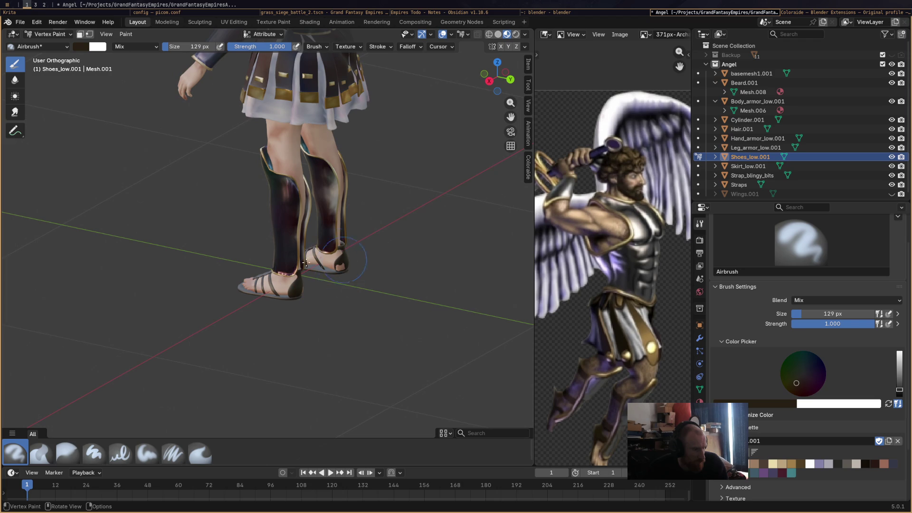
mouse_move(287, 277)
middle_mouse_down()
mouse_move(375, 284)
mouse_move(371, 267)
mouse_move(301, 285)
mouse_move(329, 271)
middle_mouse_up()
right_click(375, 285)
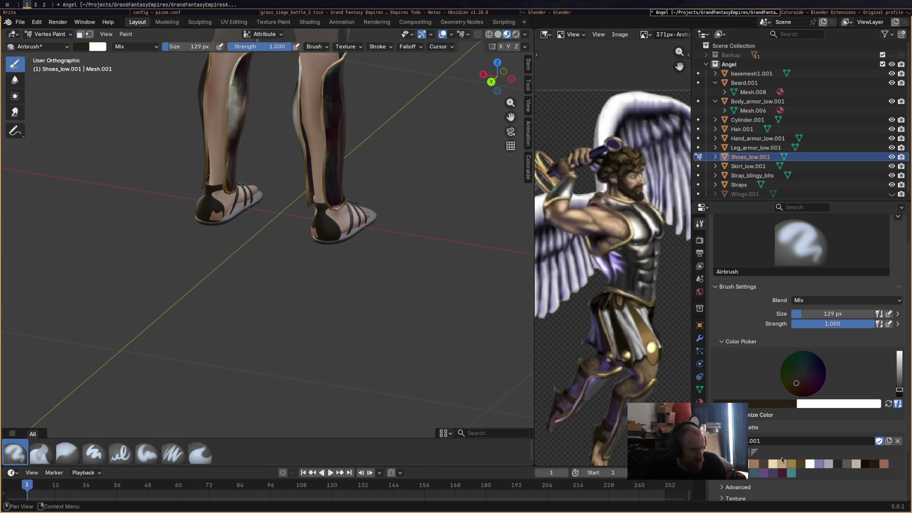
Paint the strap on top of the foot tan using a smaller brush
left_click(731, 463)
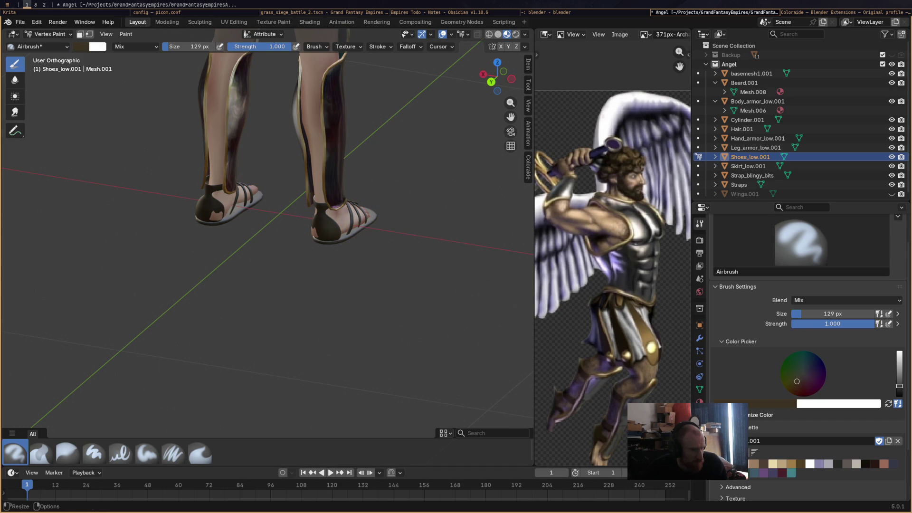
left_click(795, 466)
mouse_move(456, 309)
middle_mouse_down()
mouse_move(366, 291)
mouse_move(291, 305)
mouse_move(387, 300)
middle_mouse_up()
left_click(502, 253)
key("ctrl+z")
key("ctrl+z")
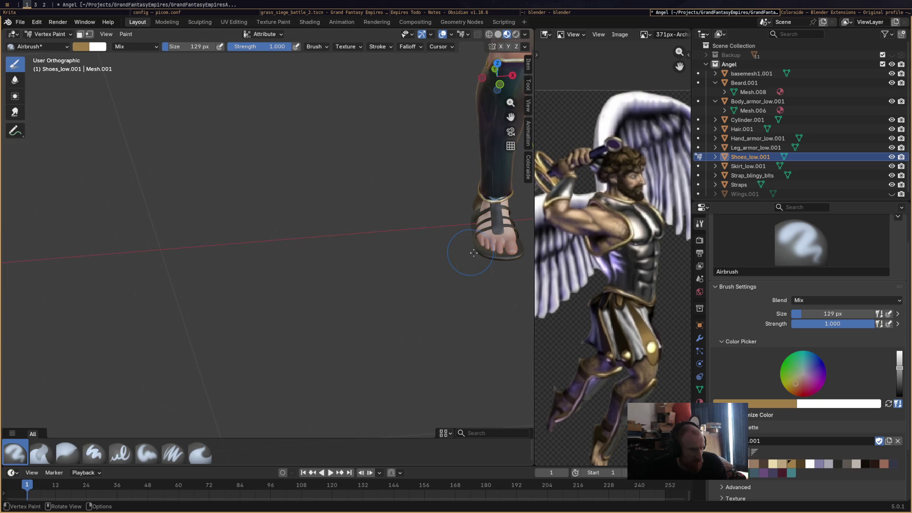
mouse_move(190, 47)
left_mouse_down()
mouse_move(171, 48)
mouse_move(183, 48)
left_mouse_up()
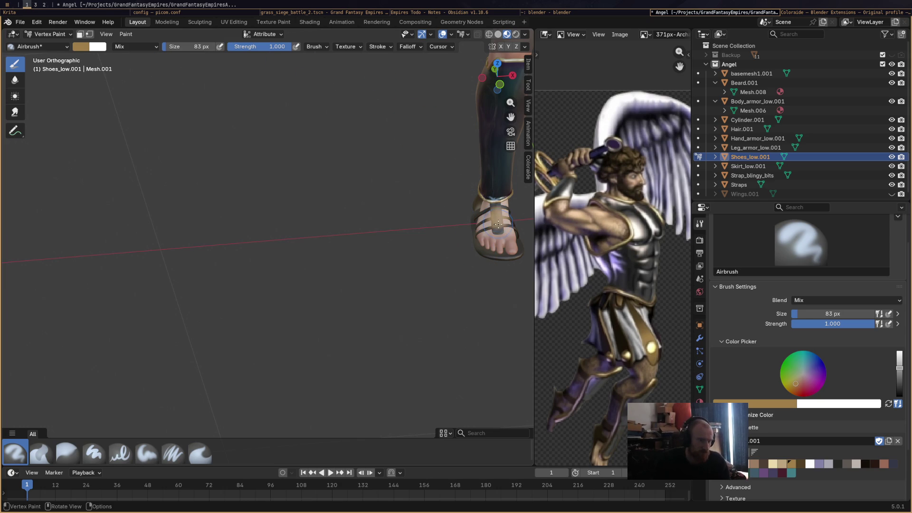
left_click_drag(485, 236, 501, 220)
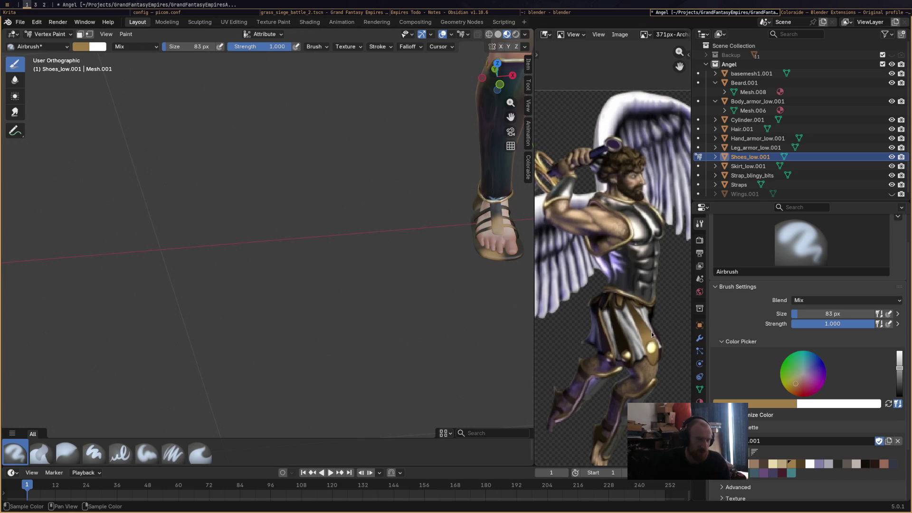
mouse_move(407, 326)
middle_mouse_down()
mouse_move(353, 327)
mouse_move(356, 336)
mouse_move(447, 346)
mouse_move(356, 329)
mouse_move(416, 230)
middle_mouse_up()
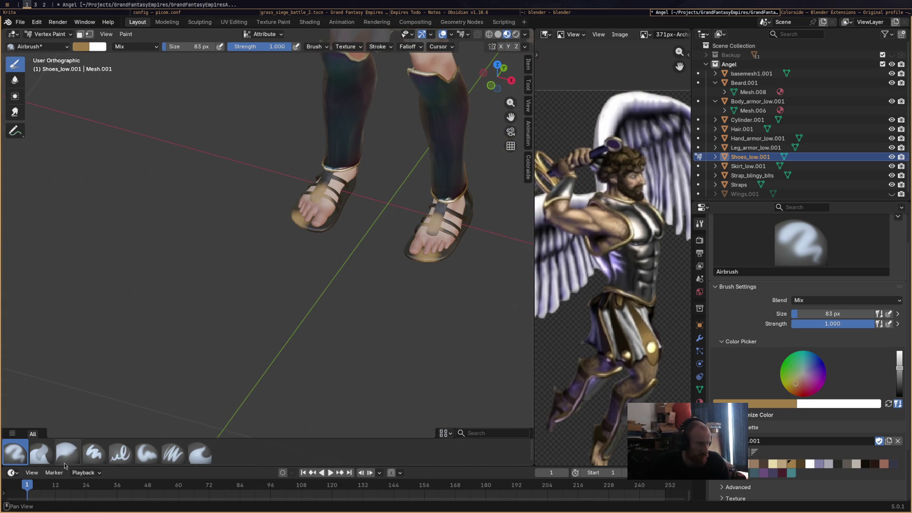
Smooth the toe-strap colours on the sandals with the Average brush
left_click(40, 452)
left_click_drag(306, 202, 312, 213)
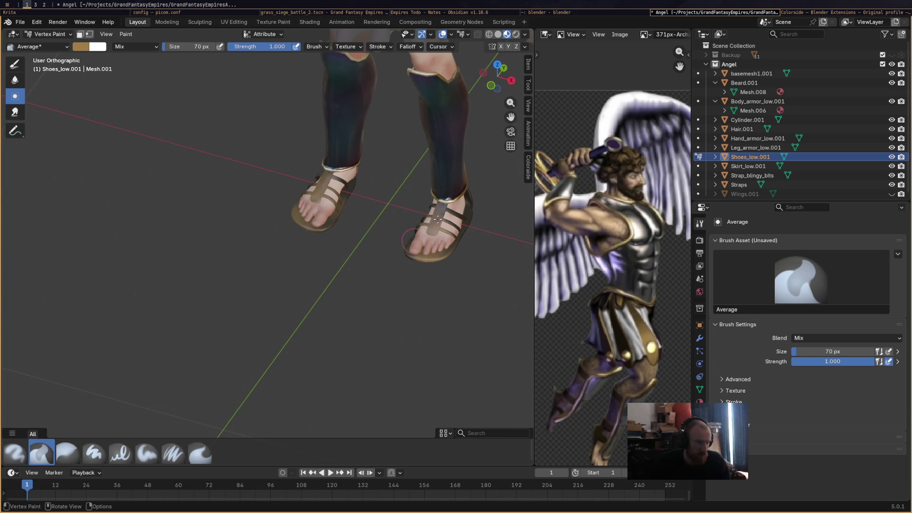
middle_click_drag(469, 108, 446, 189)
mouse_move(491, 207)
middle_mouse_down()
mouse_move(378, 194)
mouse_move(143, 204)
middle_mouse_up()
In Edit Mode, nudge the sandal mesh 0.003601 m along Y and deselect it
left_click(50, 34)
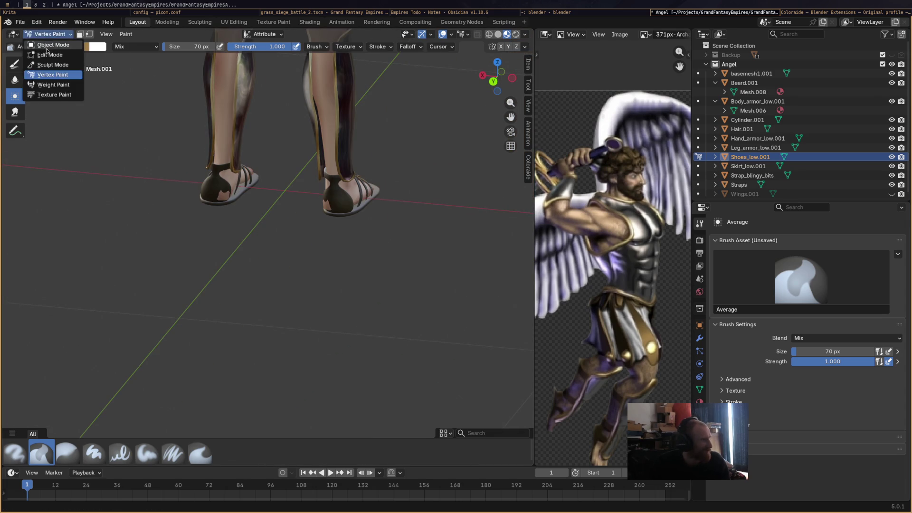
left_click(45, 47)
middle_click_drag(285, 181, 297, 193)
scroll(297, 192, "up", 2)
left_click_drag(293, 148, 288, 155)
mouse_move(289, 154)
middle_mouse_down()
mouse_move(285, 166)
mouse_move(252, 170)
mouse_move(329, 177)
mouse_move(256, 185)
mouse_move(292, 197)
mouse_move(266, 199)
middle_mouse_up()
left_click(244, 186)
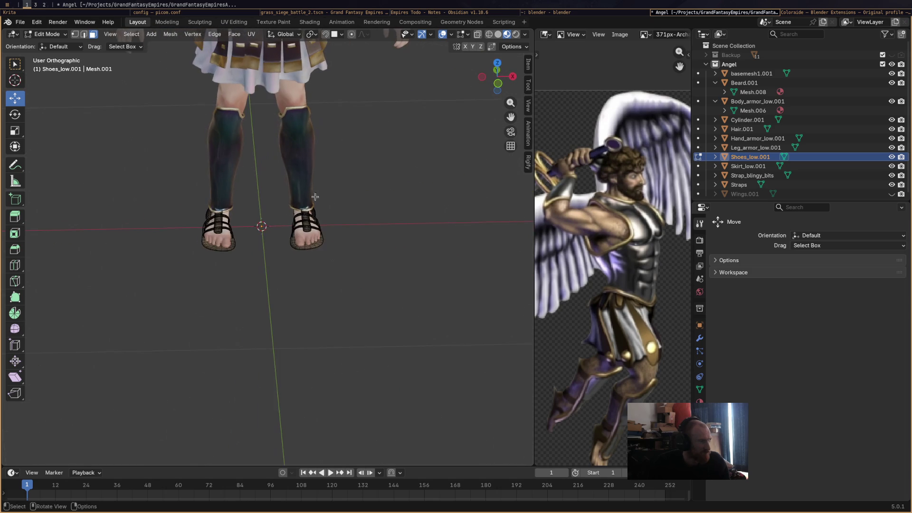
Return to Object Mode, deselect the sandals and save Angel.blend
left_click(47, 34)
left_click(45, 44)
scroll(285, 223, "down", 3)
left_click(302, 259)
mouse_move(303, 259)
middle_mouse_down()
mouse_move(366, 272)
mouse_move(339, 266)
mouse_move(374, 250)
mouse_move(366, 230)
mouse_move(342, 216)
middle_mouse_up()
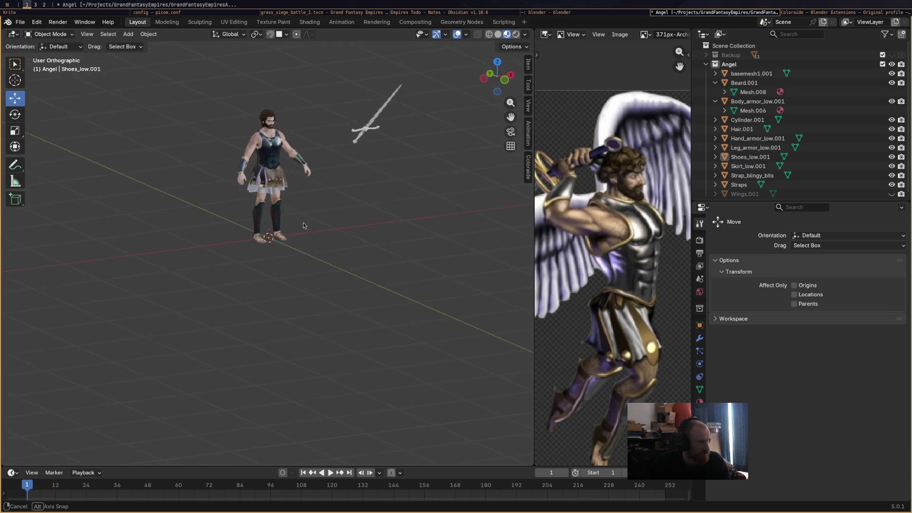
scroll(326, 204, "up", 2)
scroll(281, 224, "up", 3)
mouse_move(259, 220)
middle_mouse_down()
mouse_move(317, 213)
mouse_move(290, 218)
middle_mouse_up()
key("ctrl+s")
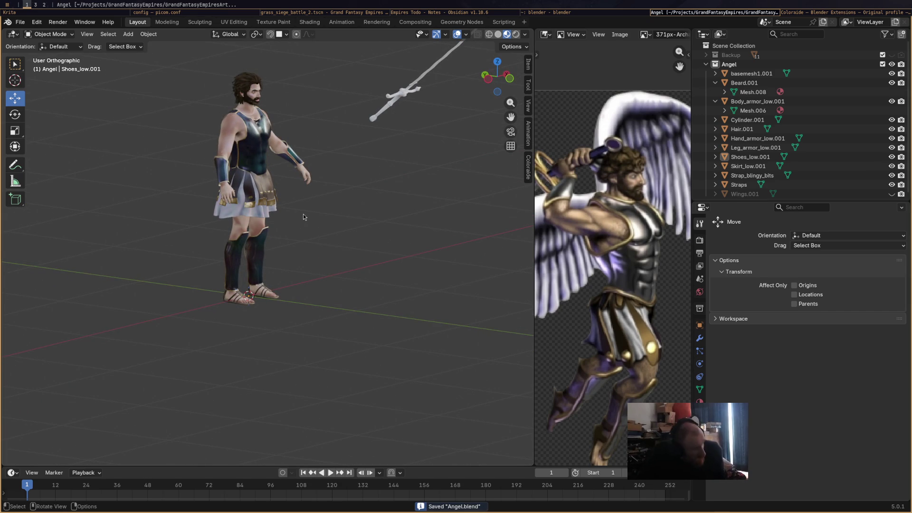
Briefly enter Vertex Paint mode, then go back to Object Mode
mouse_move(282, 224)
middle_mouse_down()
mouse_move(284, 252)
mouse_move(227, 273)
mouse_move(266, 275)
middle_mouse_up()
mouse_move(320, 290)
middle_mouse_down()
mouse_move(244, 222)
mouse_move(358, 195)
mouse_move(283, 198)
mouse_move(380, 209)
mouse_move(368, 217)
mouse_move(392, 228)
mouse_move(250, 219)
mouse_move(356, 225)
mouse_move(313, 250)
middle_mouse_up()
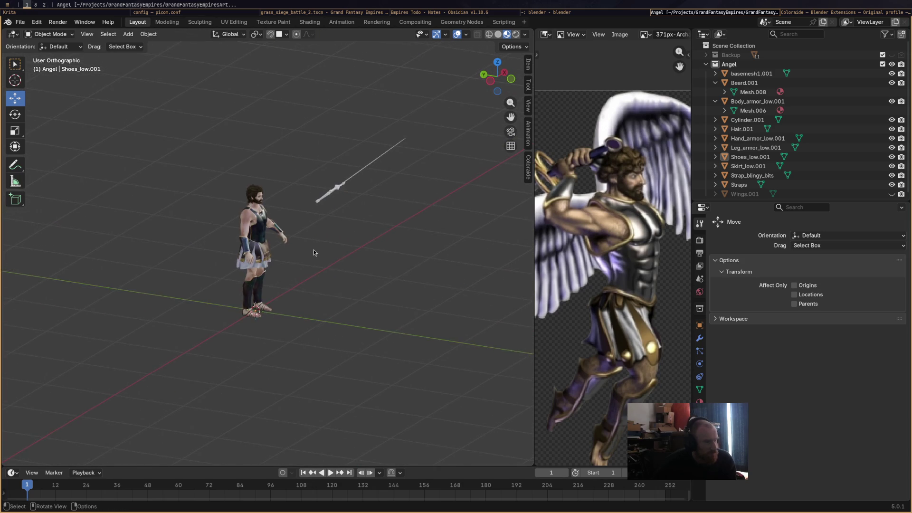
scroll(314, 250, "up", 2)
left_click(46, 36)
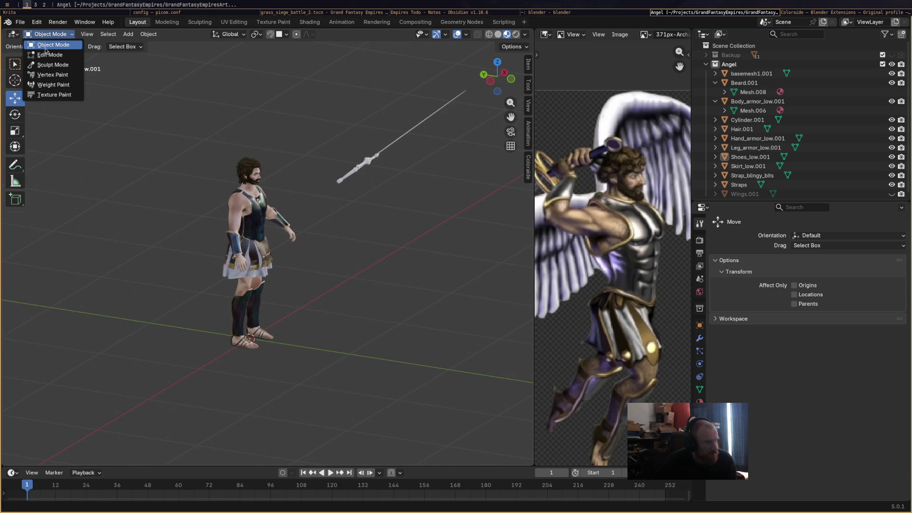
left_click(52, 75)
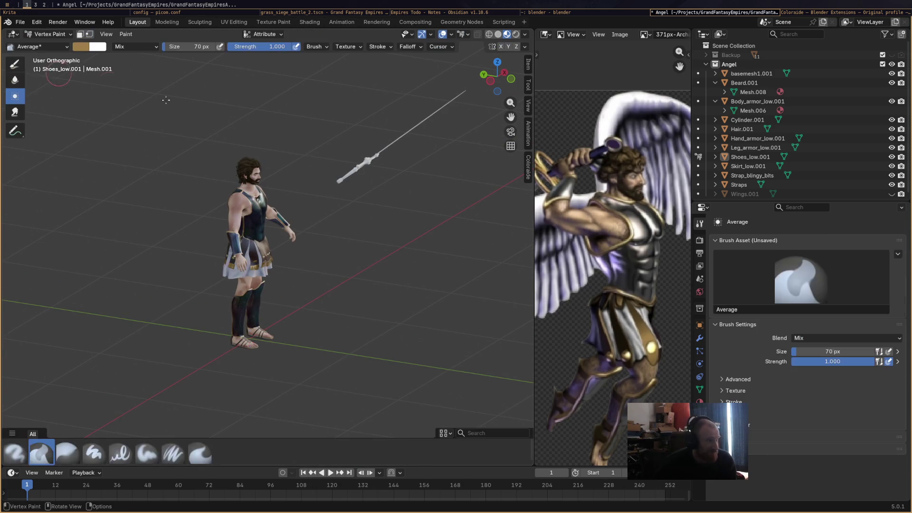
left_click(50, 35)
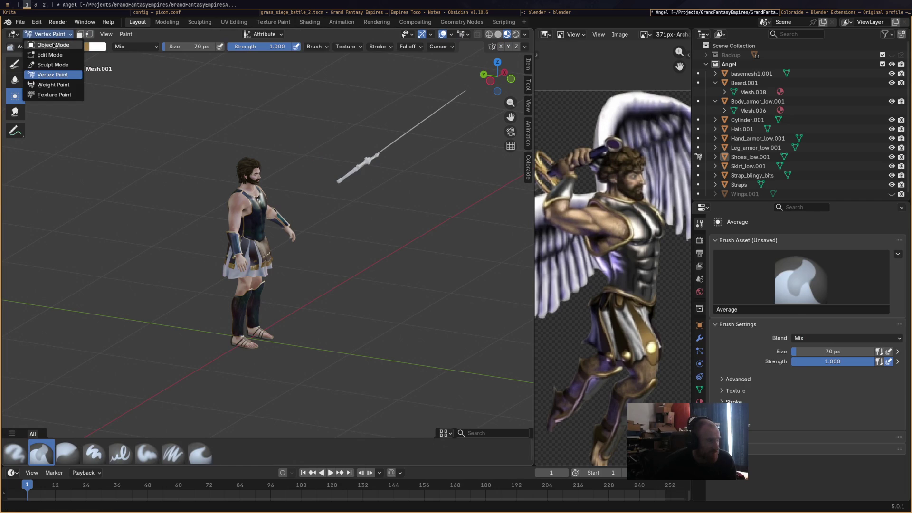
left_click(54, 44)
Select the sword and zoom in until it fills the view
left_click(375, 154)
mouse_move(375, 154)
middle_mouse_down()
mouse_move(419, 203)
mouse_move(301, 171)
mouse_move(269, 223)
mouse_move(406, 245)
mouse_move(380, 226)
mouse_move(306, 207)
middle_mouse_up()
scroll(406, 245, "up", 3)
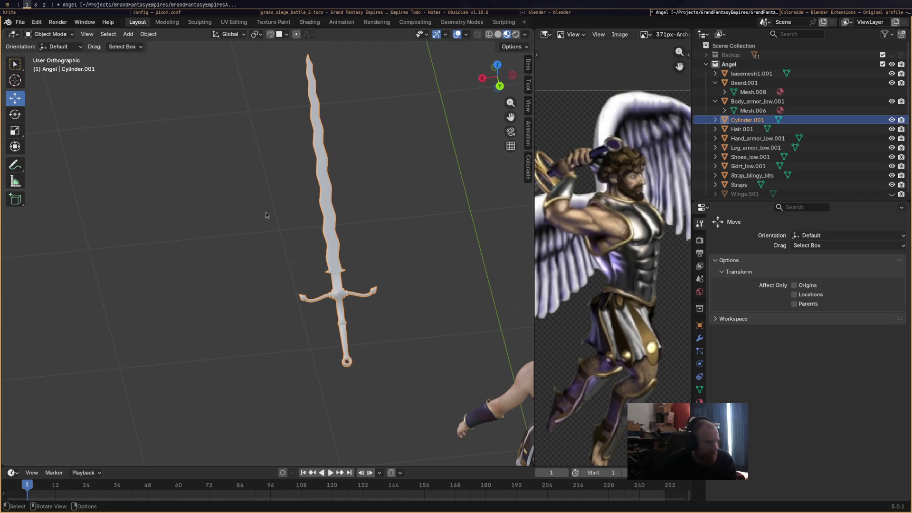
Rename the Cylinder.001 object to 'Sword'
left_click(61, 35)
left_click(60, 35)
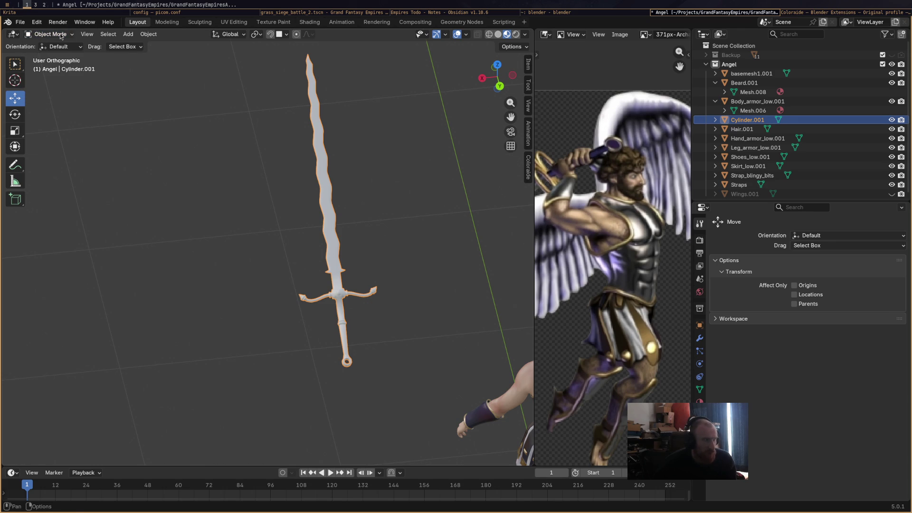
double_click(755, 121)
type("Sword")
key("Return")
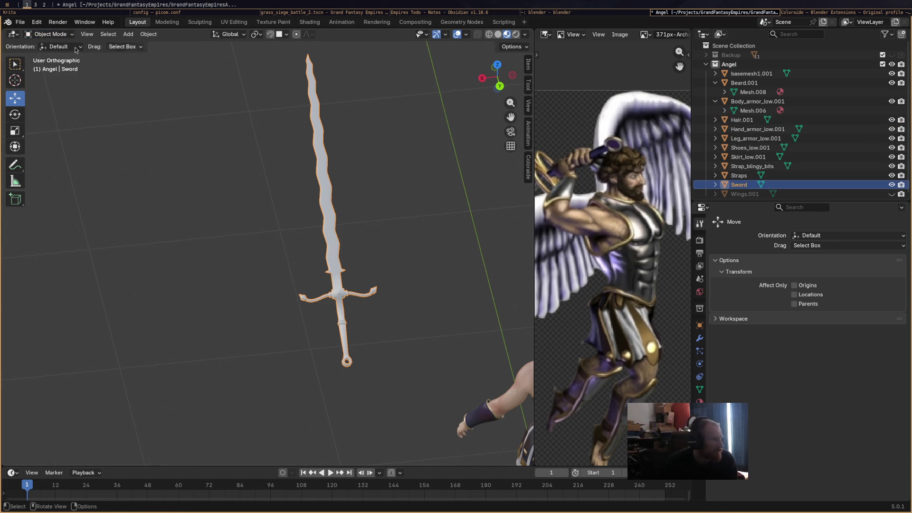
Put the sword in Vertex Paint and feed a Color Attribute node into Material.008's Base Color
left_click(50, 35)
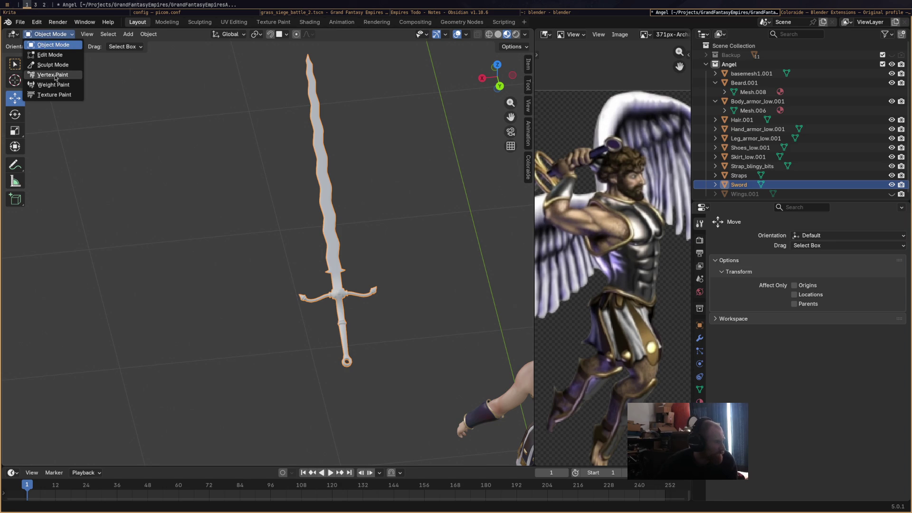
left_click(52, 75)
left_click(309, 22)
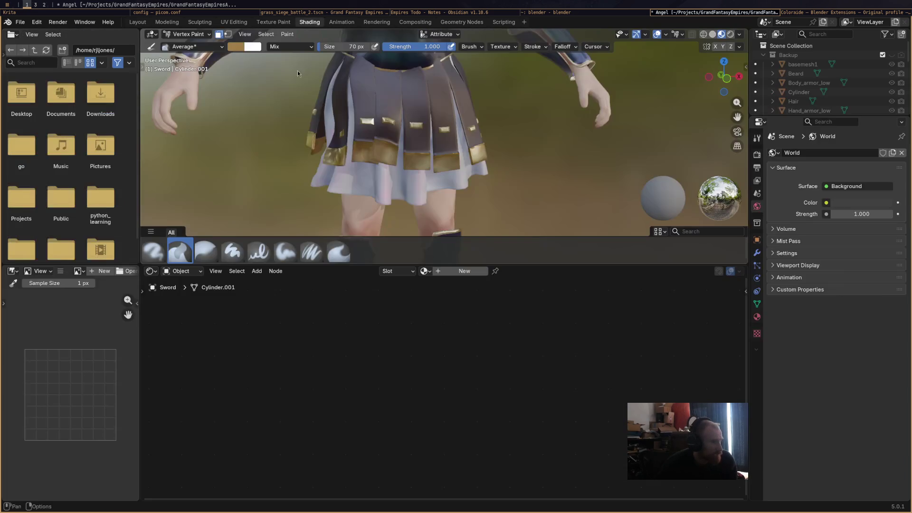
right_click(266, 354)
key("Escape")
right_click(244, 353)
mouse_move(242, 357)
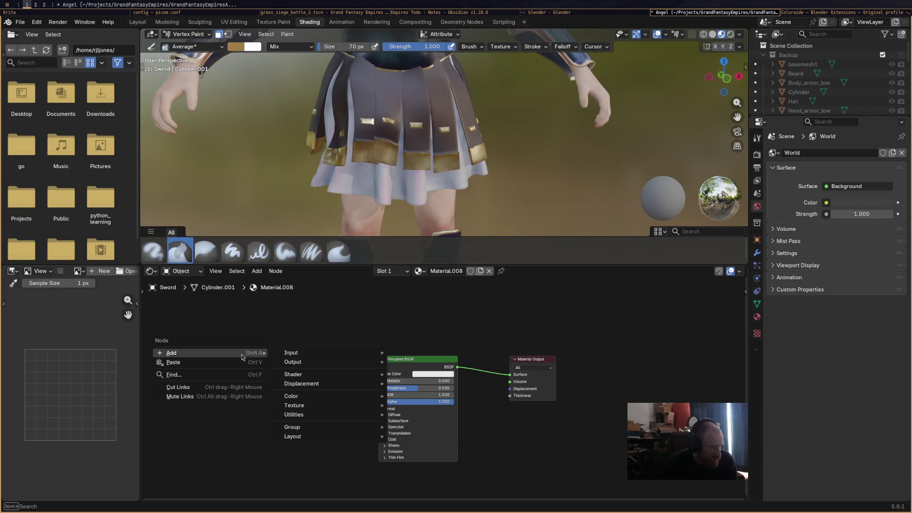
mouse_move(289, 358)
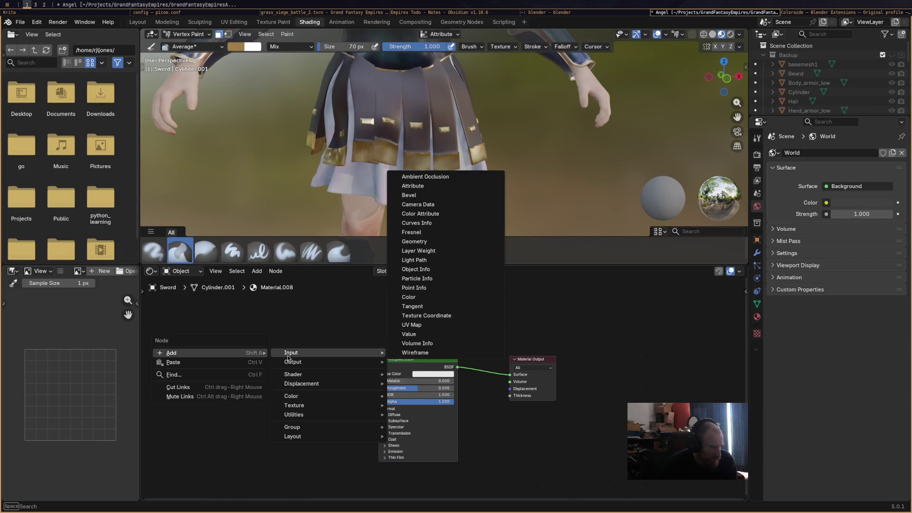
left_click(441, 214)
mouse_move(302, 374)
left_mouse_down()
mouse_move(400, 378)
mouse_move(383, 377)
left_mouse_up()
left_click(279, 390)
left_click(284, 402)
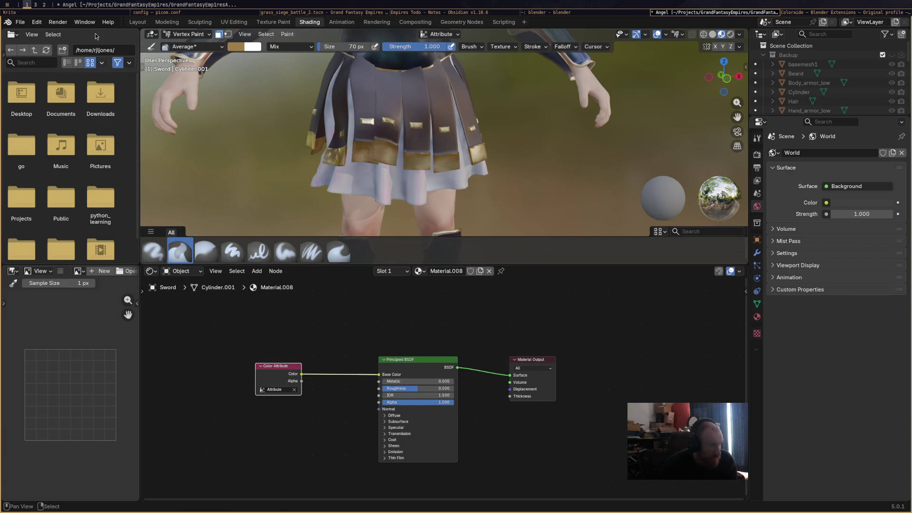
Save Angel.blend and return to the Layout workspace showing the sword
key("ctrl+s")
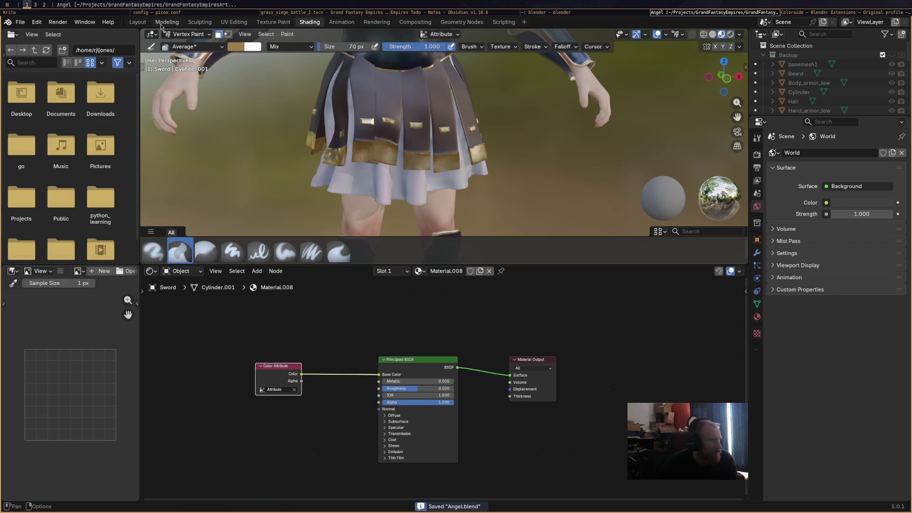
left_click(137, 21)
middle_click_drag(337, 223, 409, 263)
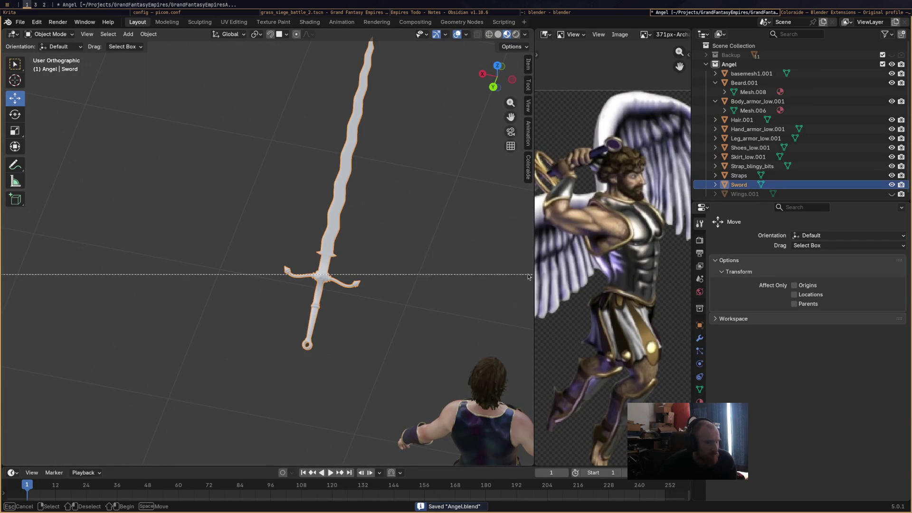
Enter Vertex Paint with the Airbrush and paint the crossguard tan gold
left_click(49, 34)
left_click(45, 75)
middle_click_drag(319, 236, 350, 241)
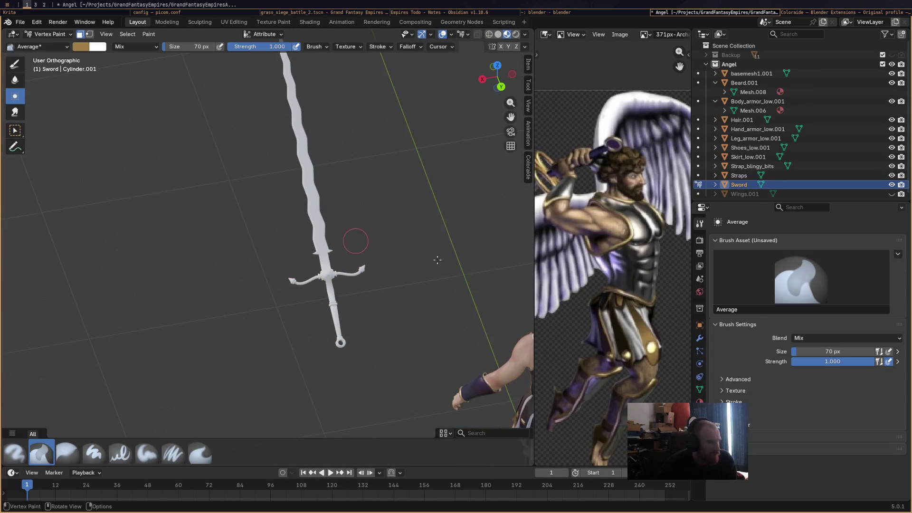
left_click(15, 453)
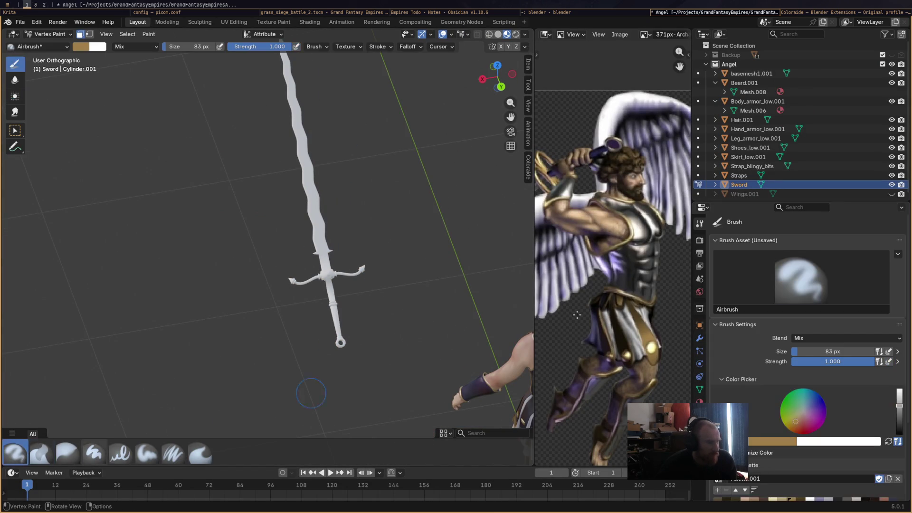
scroll(368, 285, "up", 3)
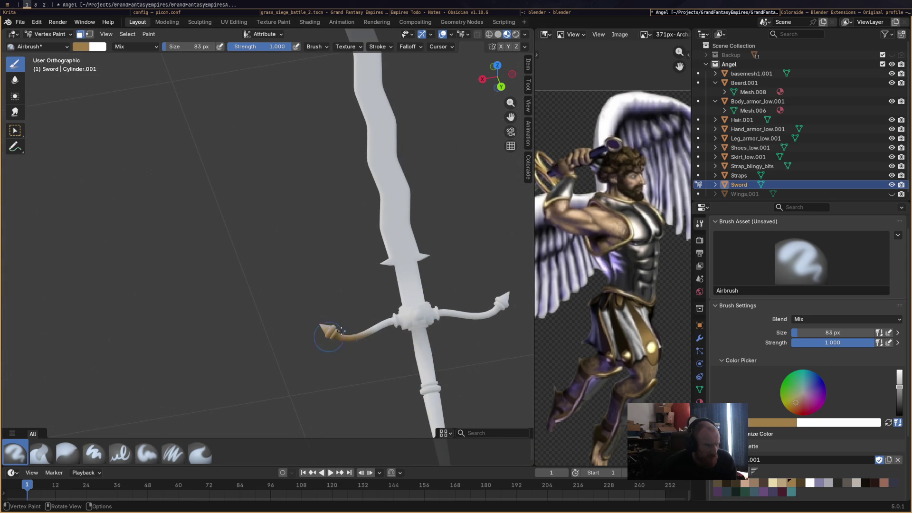
left_click(700, 401)
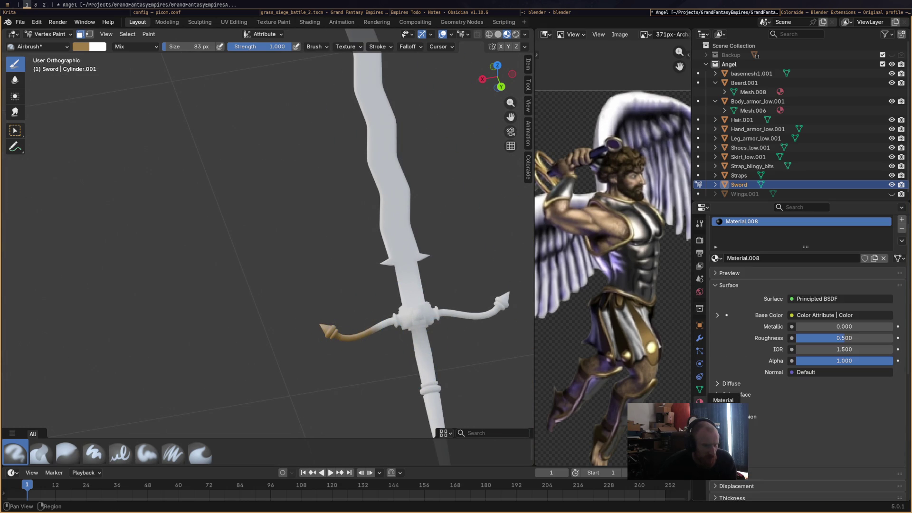
mouse_move(480, 399)
middle_mouse_down()
mouse_move(404, 377)
mouse_move(348, 329)
middle_mouse_up()
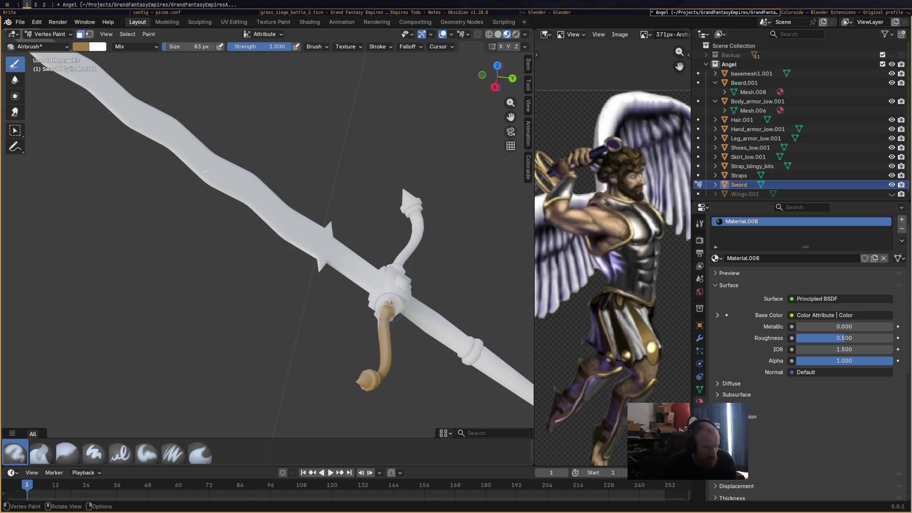
left_click_drag(389, 304, 378, 309)
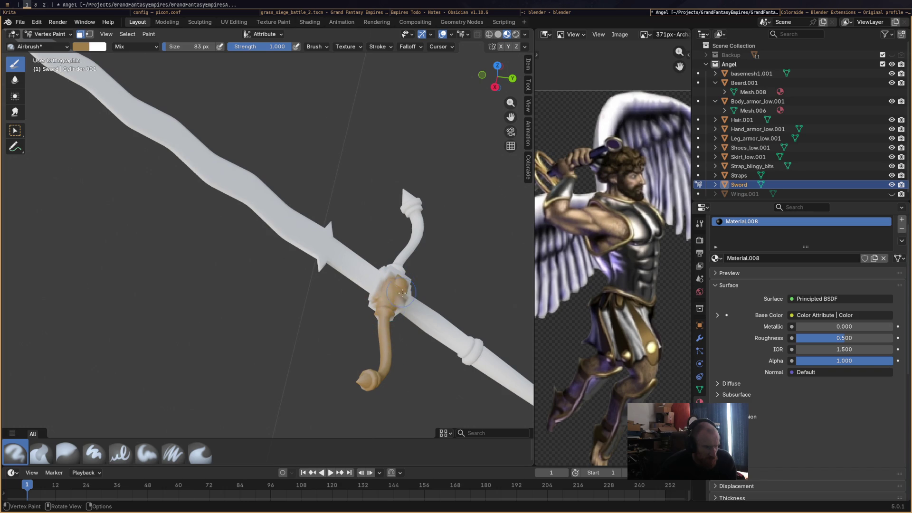
Paint the grip and pommel tan gold up to the ring, leaving the blade white
mouse_move(404, 350)
middle_mouse_down()
mouse_move(410, 300)
mouse_move(285, 295)
middle_mouse_up()
scroll(275, 291, "down", 3)
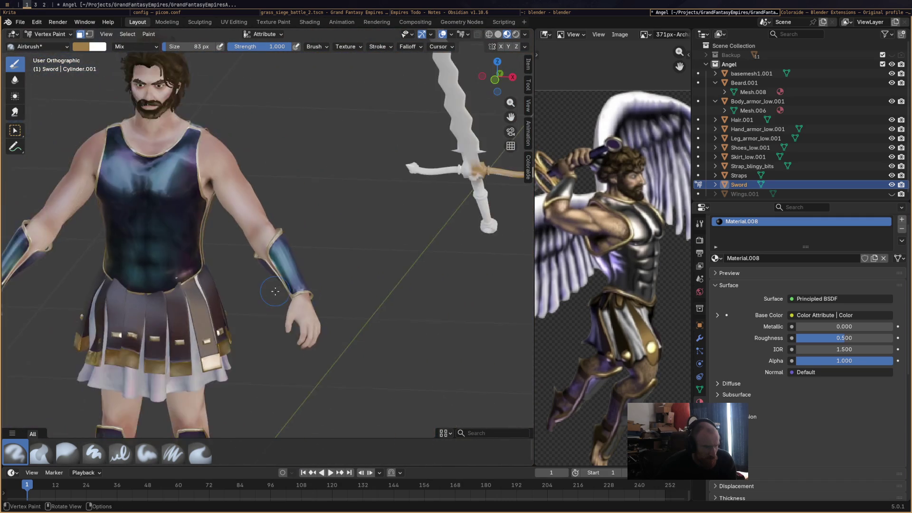
scroll(275, 291, "down", 3)
middle_click_drag(407, 265, 370, 309)
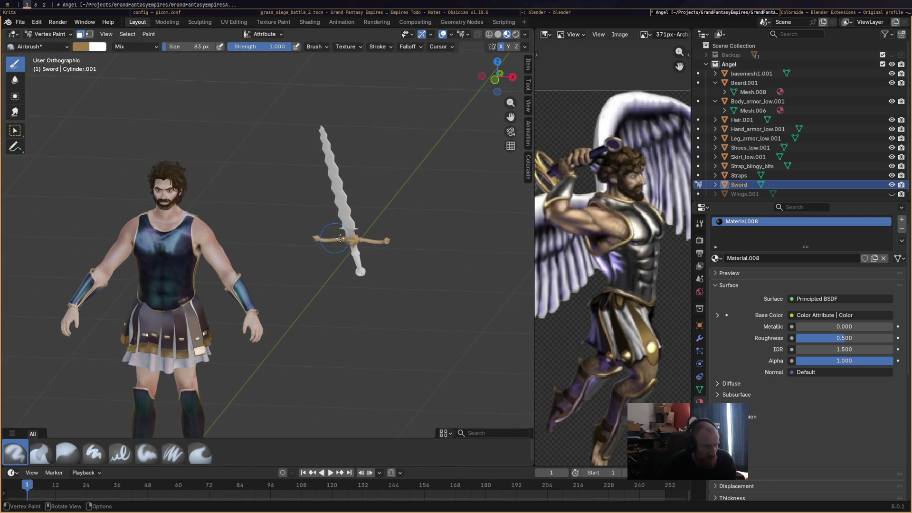
mouse_move(500, 90)
middle_mouse_down("ctrl")
mouse_move(388, 254)
mouse_move(365, 246)
middle_mouse_up("ctrl")
mouse_move(431, 256)
middle_mouse_down()
mouse_move(341, 169)
mouse_move(354, 193)
mouse_move(365, 191)
mouse_move(341, 202)
mouse_move(344, 189)
mouse_move(337, 195)
mouse_move(356, 201)
mouse_move(327, 219)
mouse_move(369, 272)
middle_mouse_up()
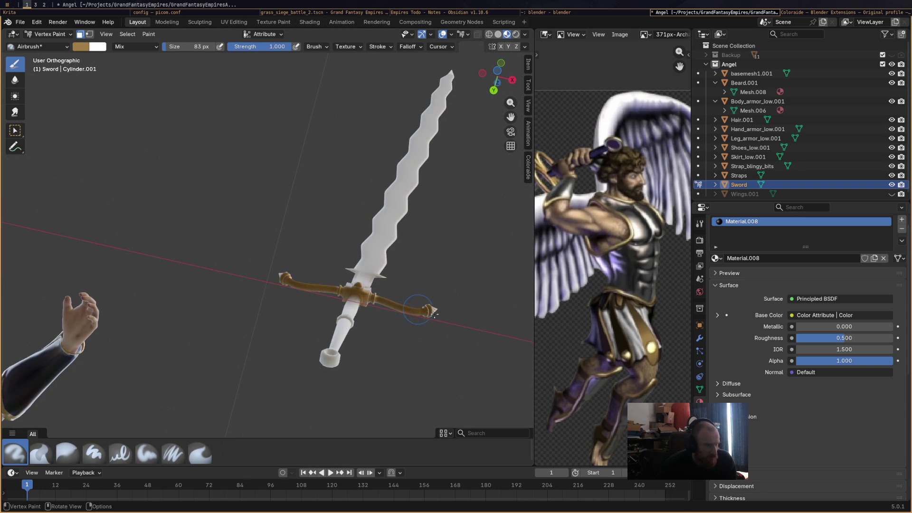
mouse_move(358, 362)
middle_mouse_down()
mouse_move(327, 377)
mouse_move(358, 376)
mouse_move(378, 412)
mouse_move(397, 402)
middle_mouse_up()
left_click_drag(308, 270, 313, 270)
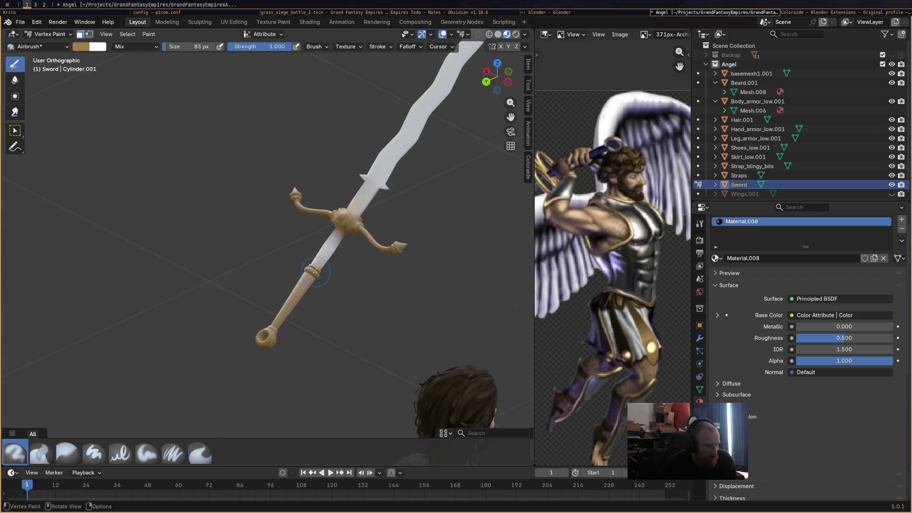
mouse_move(352, 301)
middle_mouse_down()
mouse_move(270, 252)
mouse_move(439, 331)
mouse_move(387, 315)
mouse_move(473, 311)
mouse_move(462, 264)
mouse_move(440, 301)
mouse_move(451, 254)
mouse_move(417, 366)
mouse_move(409, 230)
middle_mouse_up()
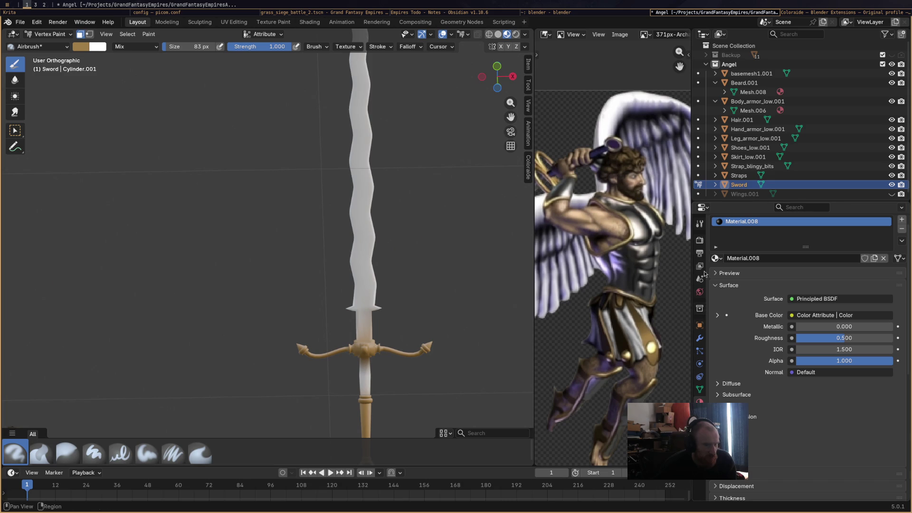
left_click(700, 224)
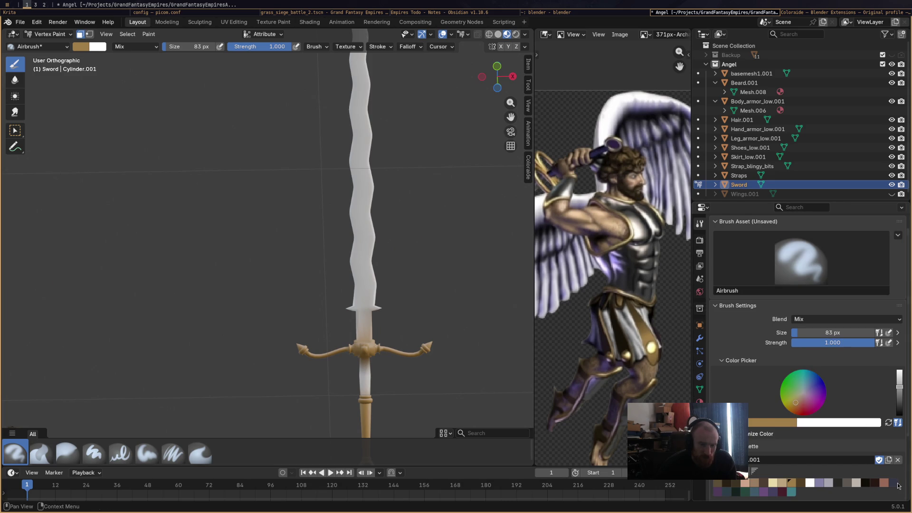
Paint the blade a pale lavender-blue from the guard up toward the tip
left_click(894, 483)
left_click_drag(897, 404, 898, 387)
left_click_drag(366, 232, 357, 202)
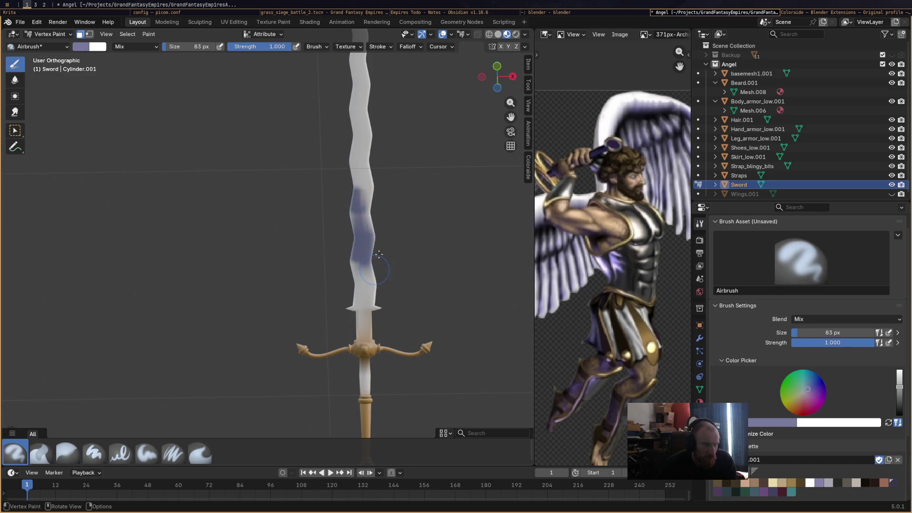
left_click_drag(811, 395, 804, 392)
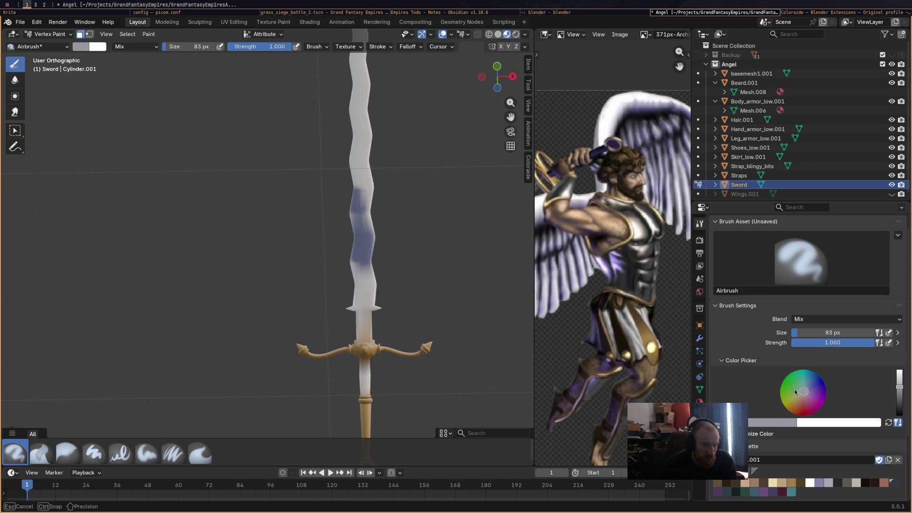
left_click_drag(361, 190, 361, 257)
left_click(806, 390)
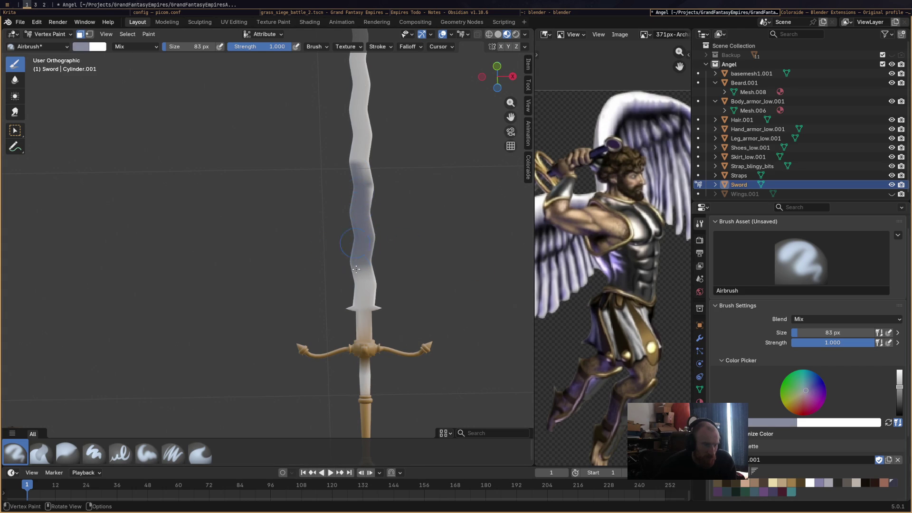
left_click_drag(358, 279, 363, 306)
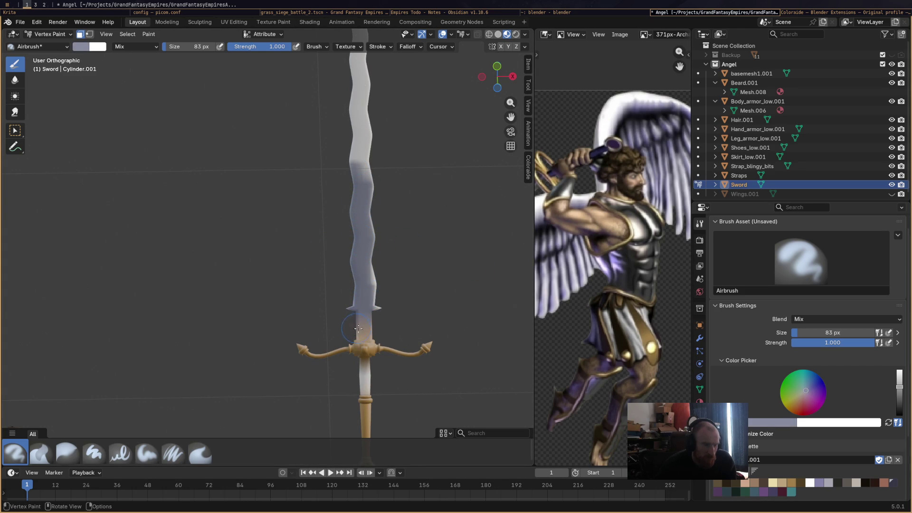
mouse_move(363, 167)
left_mouse_down()
mouse_move(358, 128)
mouse_move(360, 156)
left_mouse_up()
Brighten the brush colour to full value and add a lighter stroke along the blade
mouse_move(392, 285)
middle_mouse_down()
mouse_move(485, 386)
mouse_move(392, 305)
mouse_move(303, 398)
middle_mouse_up()
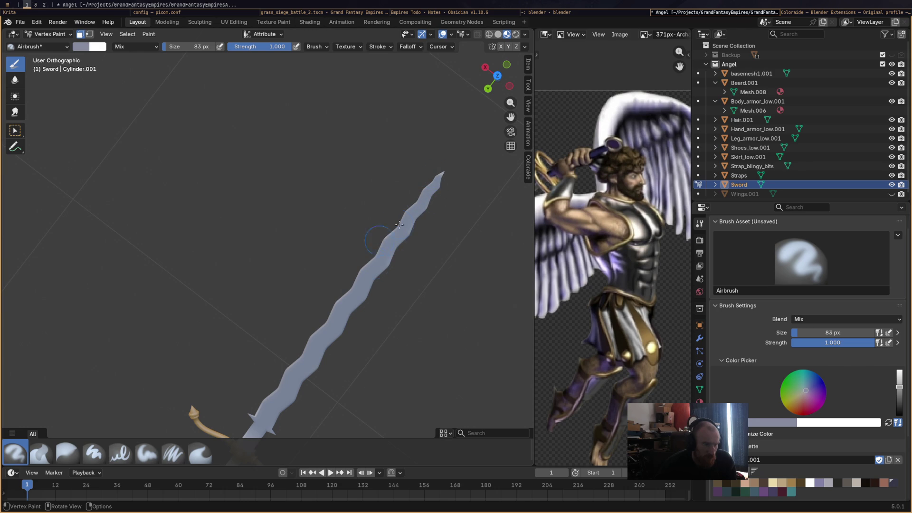
scroll(453, 198, "down", 5)
mouse_move(379, 195)
middle_mouse_down()
mouse_move(352, 102)
mouse_move(364, 116)
middle_mouse_up()
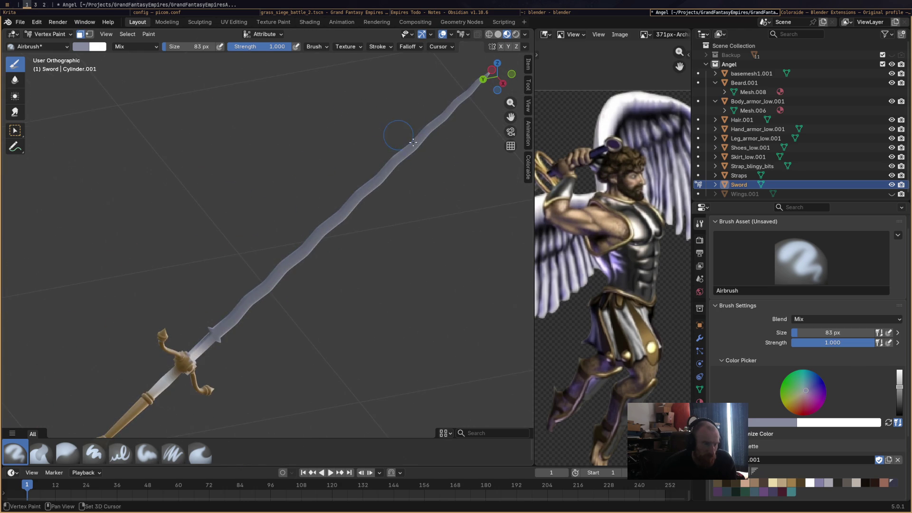
scroll(367, 198, "up", 4)
mouse_move(391, 169)
middle_mouse_down()
mouse_move(418, 266)
mouse_move(362, 256)
mouse_move(325, 236)
middle_mouse_up()
left_click_drag(899, 384, 898, 372)
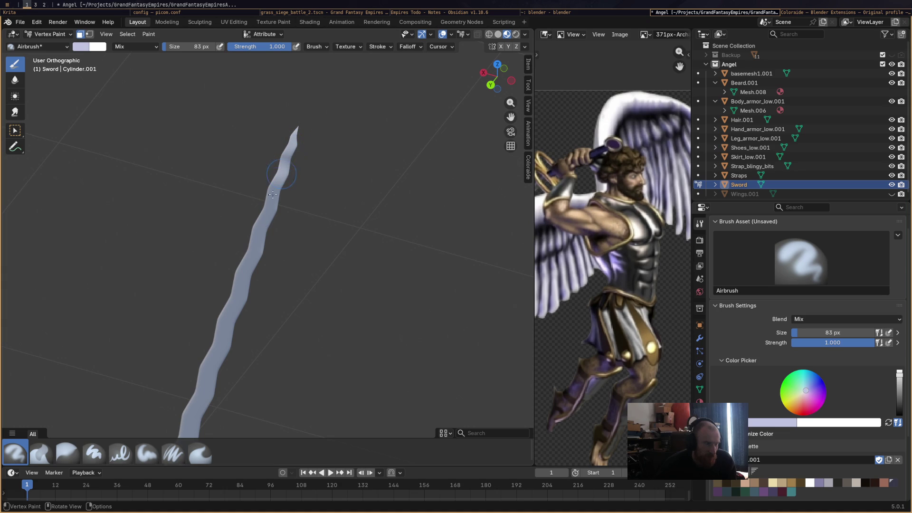
left_click_drag(245, 273, 230, 366)
mouse_move(229, 366)
middle_mouse_down()
mouse_move(285, 270)
mouse_move(261, 247)
middle_mouse_up()
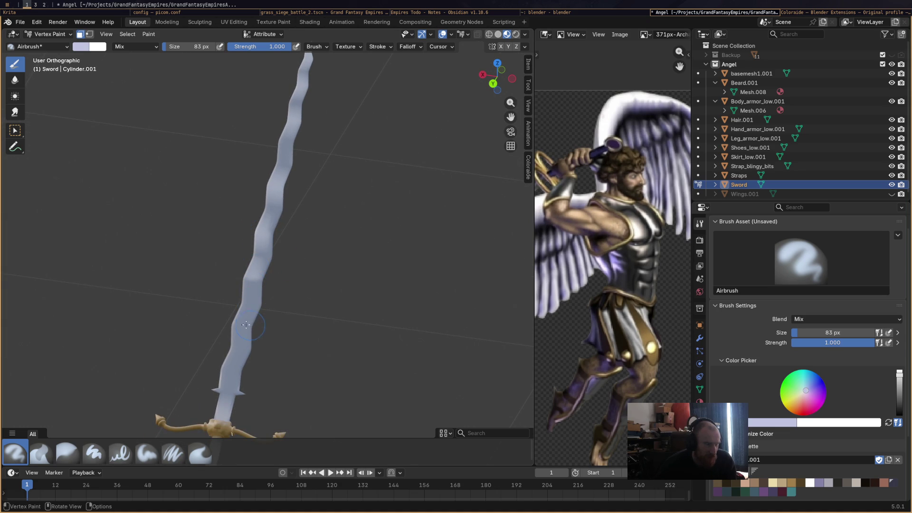
mouse_move(336, 385)
middle_mouse_down()
mouse_move(352, 342)
mouse_move(445, 305)
mouse_move(346, 346)
mouse_move(333, 342)
mouse_move(344, 335)
middle_mouse_up()
scroll(326, 226, "up", 3)
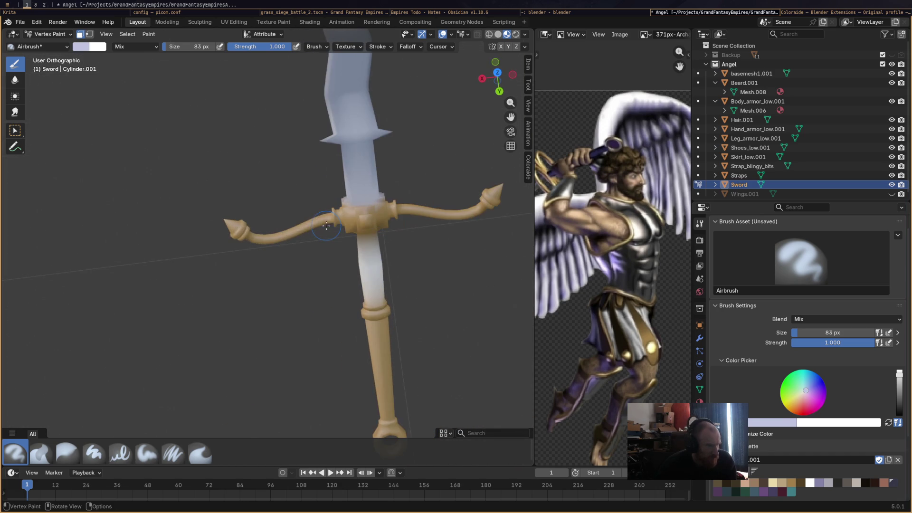
Toggle face-selection masking off and on, then enable X-ray with Alt+Z on the crossguard
key("m")
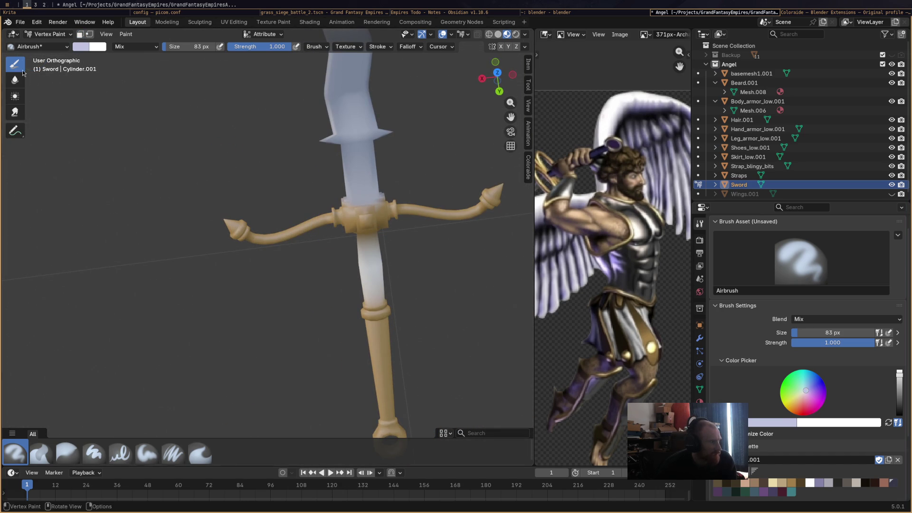
key("m")
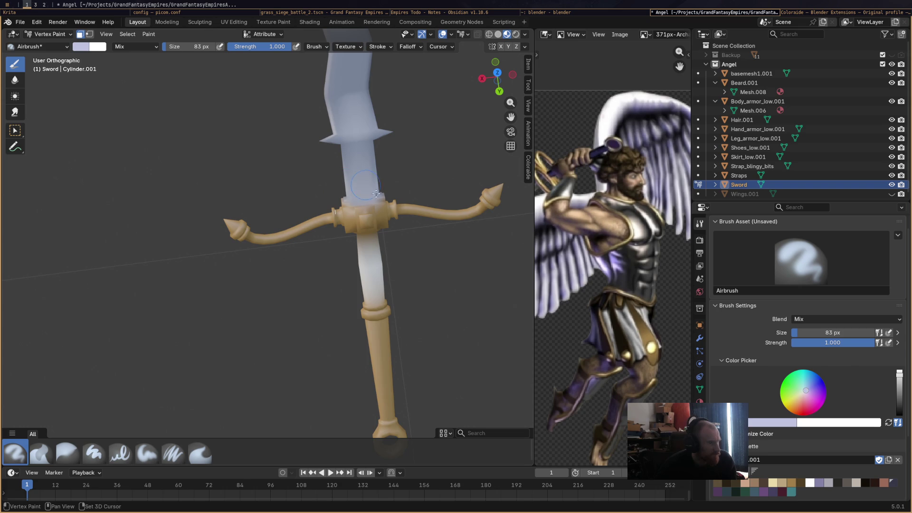
scroll(367, 188, "up", 4)
key("alt+z")
mouse_move(445, 191)
middle_mouse_down()
mouse_move(427, 213)
mouse_move(356, 245)
mouse_move(394, 228)
mouse_move(371, 250)
mouse_move(374, 310)
middle_mouse_up()
scroll(370, 251, "up", 3)
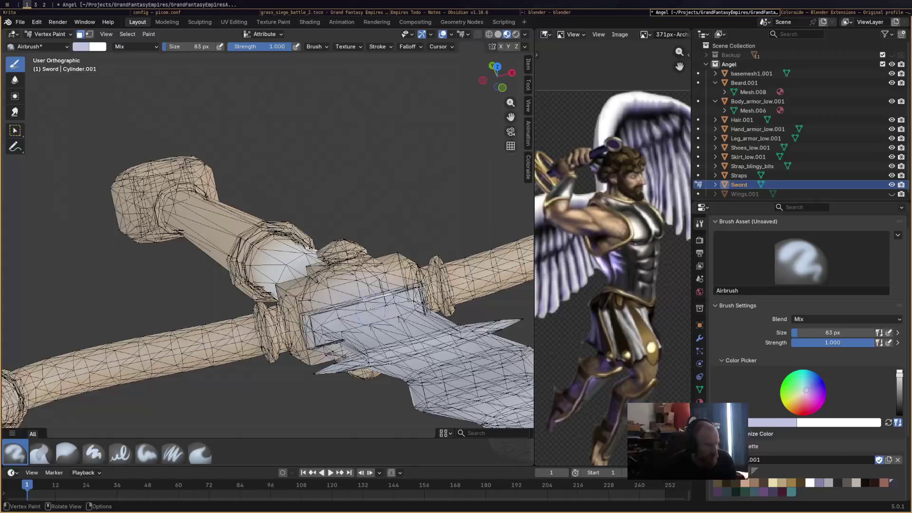
Enter Edit Mode and select the crossguard collar faces and a lower guard face
left_click(49, 34)
left_click(47, 51)
mouse_move(377, 257)
middle_mouse_down()
mouse_move(378, 302)
mouse_move(394, 303)
mouse_move(396, 282)
mouse_move(414, 325)
middle_mouse_up()
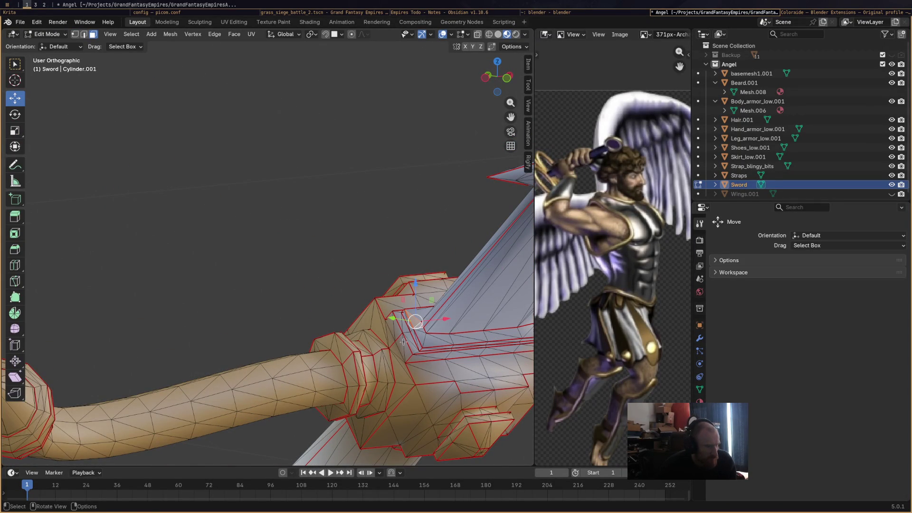
left_click(406, 331)
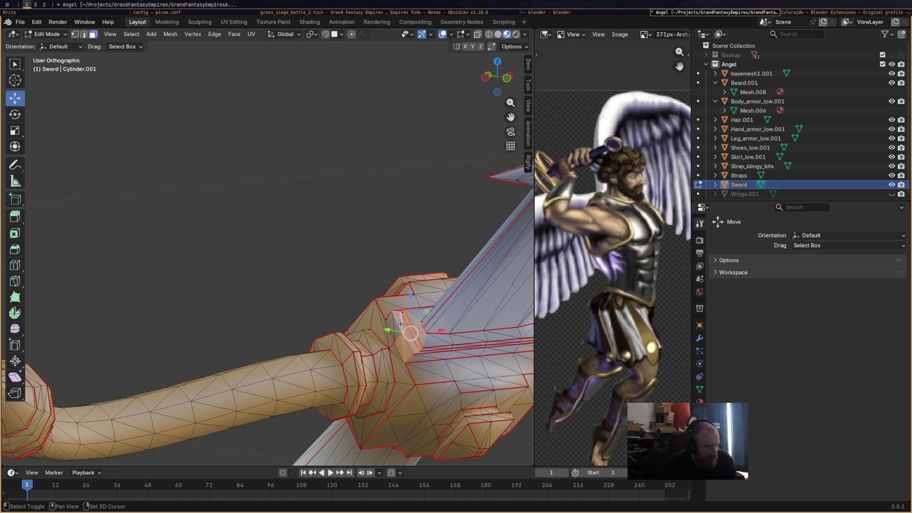
left_click(392, 323, "shift")
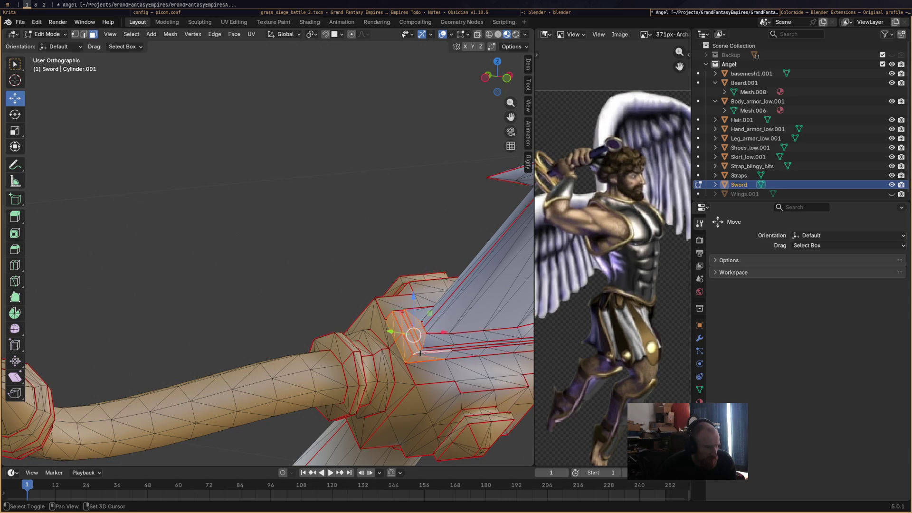
left_click(430, 350, "shift")
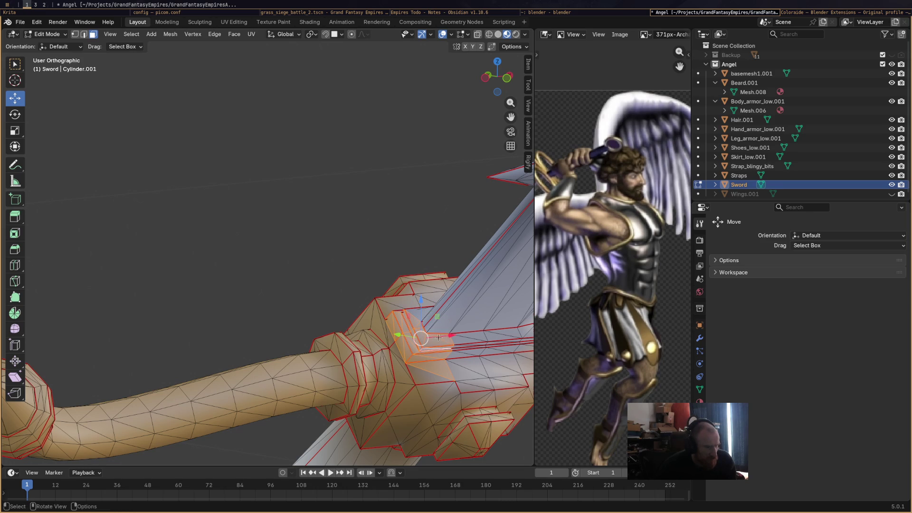
Add the crossguard's top-strip and right-edge faces, undoing an accidental face move
middle_click_drag(442, 367, 335, 321, "shift")
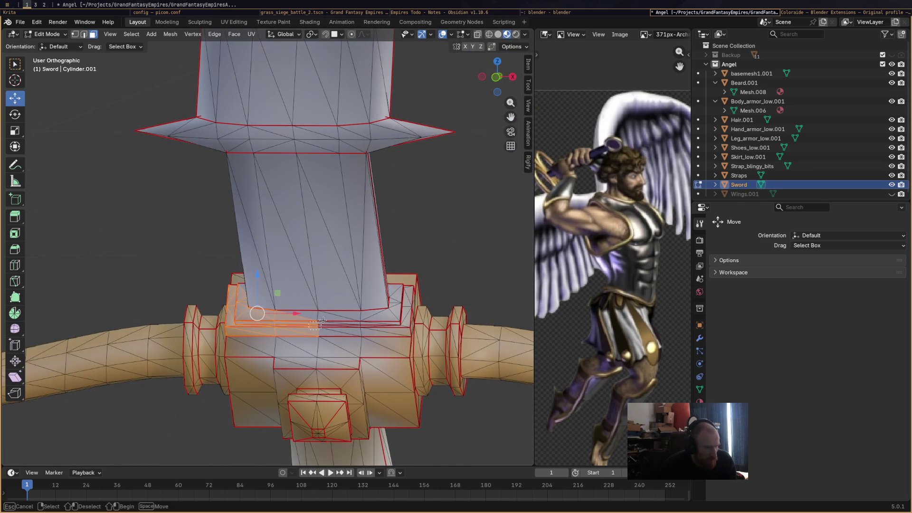
left_click(366, 330, "shift")
left_click(380, 323, "shift")
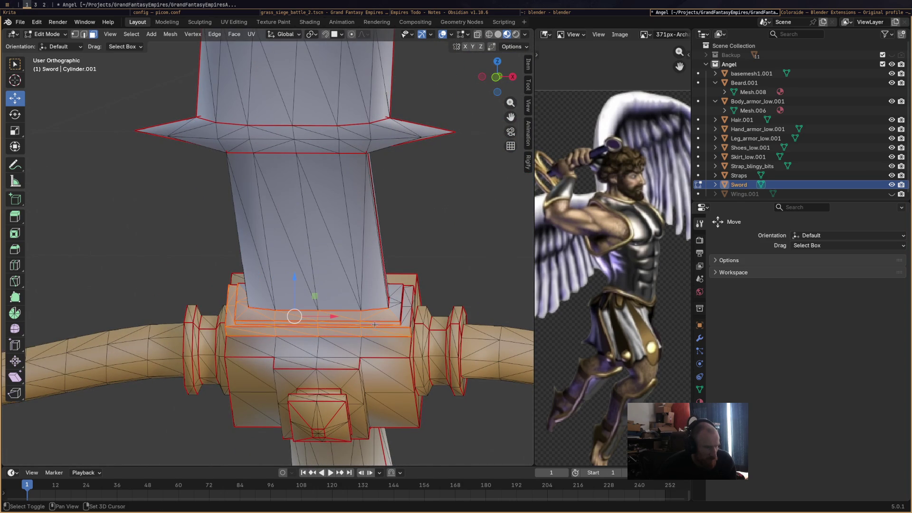
left_click(397, 318, "shift")
mouse_move(398, 317)
middle_mouse_down()
mouse_move(404, 293)
mouse_move(366, 277)
middle_mouse_up()
left_click(406, 293, "shift")
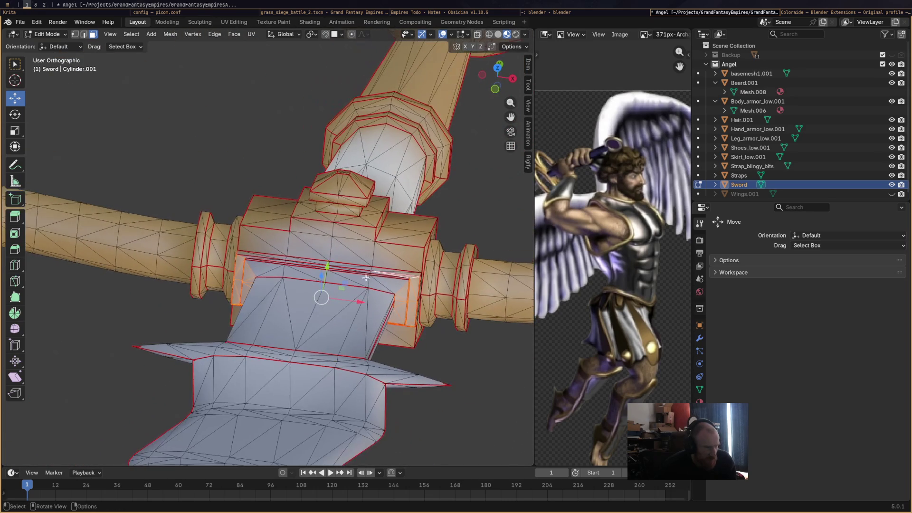
left_click_drag(353, 283, 358, 282)
key("ctrl+z")
Box-select additional guard faces where the blade meets the crossguard
left_click_drag(394, 286, 355, 275, "shift")
middle_click_drag(378, 284, 394, 287)
left_click_drag(394, 286, 353, 278, "shift")
middle_click_drag(371, 275, 306, 282)
left_click_drag(245, 290, 349, 279, "shift")
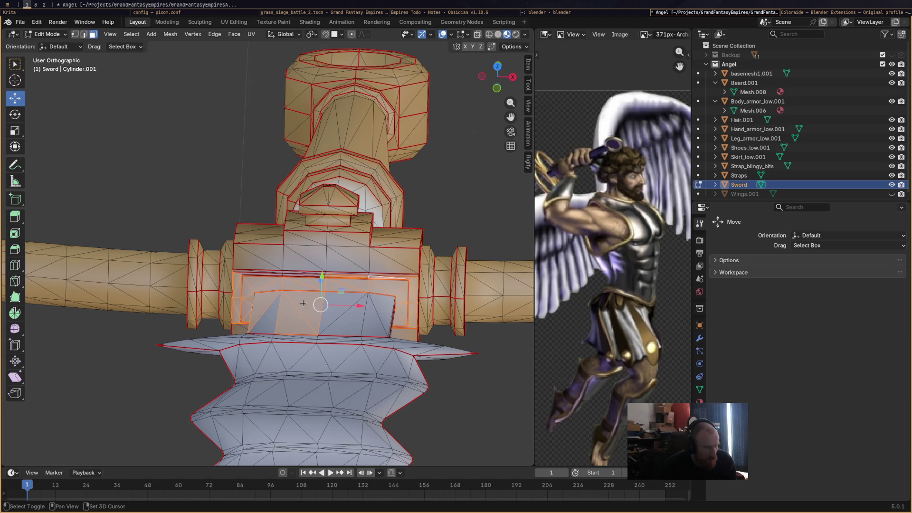
Box-select and Shift-click the remaining crossguard centre faces from several orbit angles
scroll(271, 284, "up", 4)
left_click_drag(205, 316, 305, 304, "shift")
left_click_drag(366, 315, 391, 306, "shift")
mouse_move(392, 306)
middle_mouse_down()
mouse_move(287, 353)
mouse_move(275, 374)
middle_mouse_up()
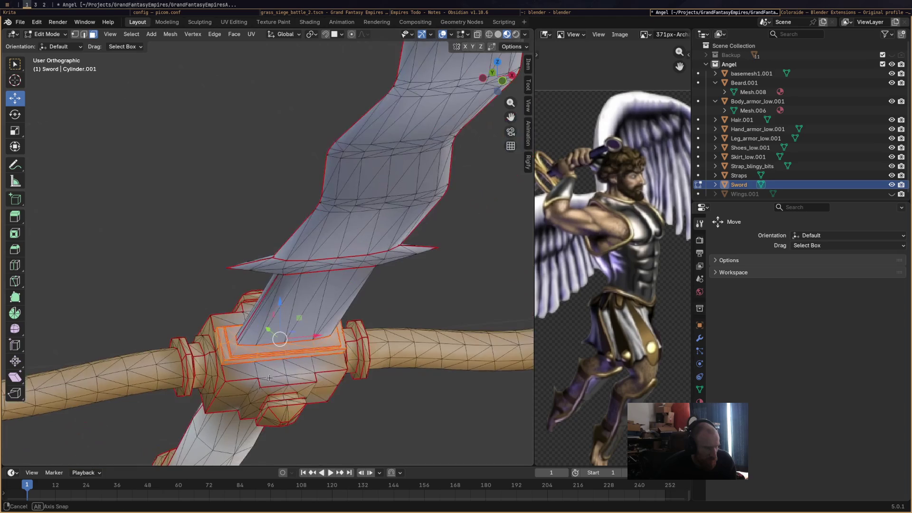
left_click_drag(324, 354, 324, 354, "shift")
middle_click_drag(324, 355, 342, 378)
left_click_drag(361, 345, 365, 361, "shift")
mouse_move(364, 362)
middle_mouse_down()
mouse_move(373, 326)
mouse_move(261, 394)
mouse_move(350, 405)
mouse_move(348, 419)
mouse_move(225, 351)
mouse_move(206, 313)
middle_mouse_up()
left_click(262, 395, "shift")
left_click_drag(205, 314, 241, 218, "shift")
mouse_move(241, 219)
middle_mouse_down()
mouse_move(253, 298)
mouse_move(251, 227)
mouse_move(309, 162)
mouse_move(256, 262)
mouse_move(268, 293)
mouse_move(230, 288)
mouse_move(171, 304)
mouse_move(200, 325)
mouse_move(286, 329)
mouse_move(356, 291)
mouse_move(280, 304)
mouse_move(267, 346)
mouse_move(275, 327)
middle_mouse_up()
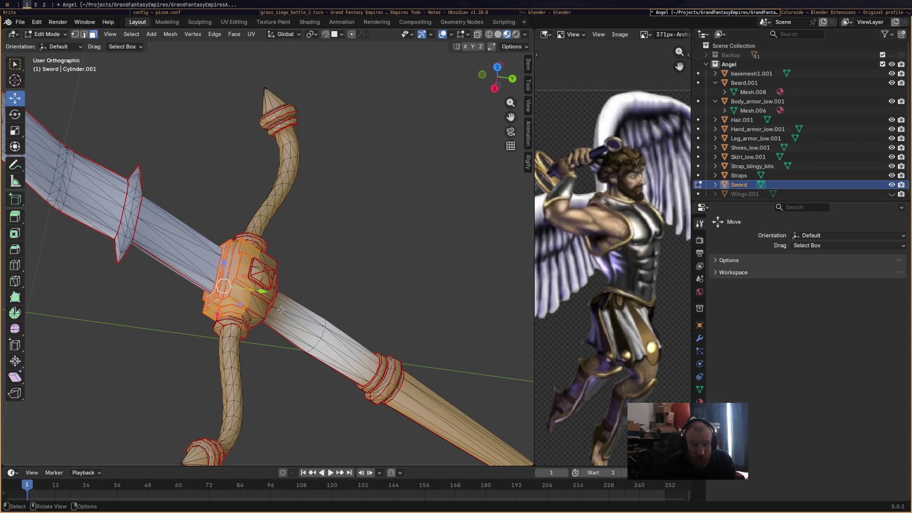
middle_click_drag(281, 310, 165, 290)
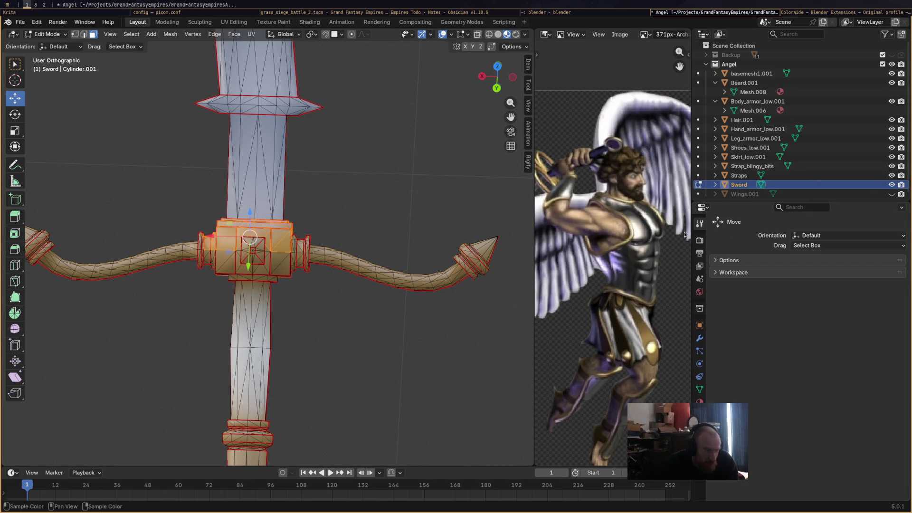
In Vertex Paint, paint the masked crossguard centre tan gold and show it see-through
left_click(46, 34)
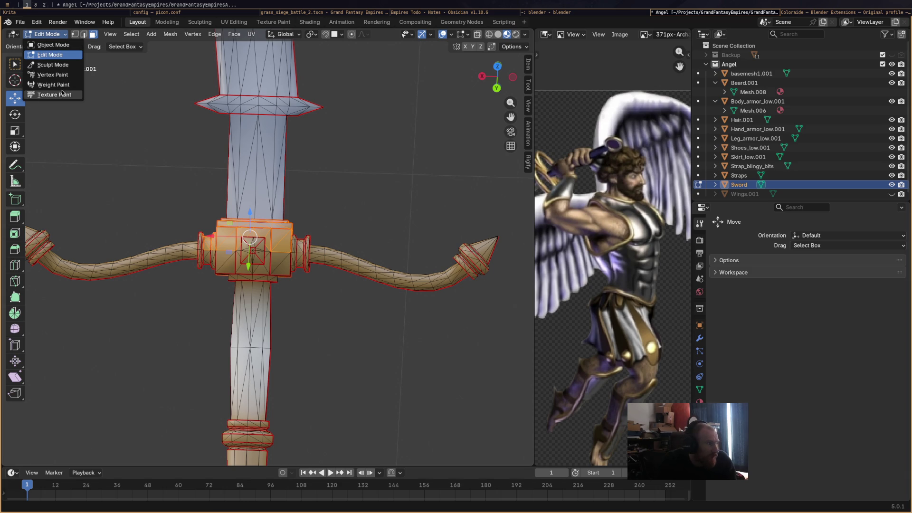
left_click(52, 74)
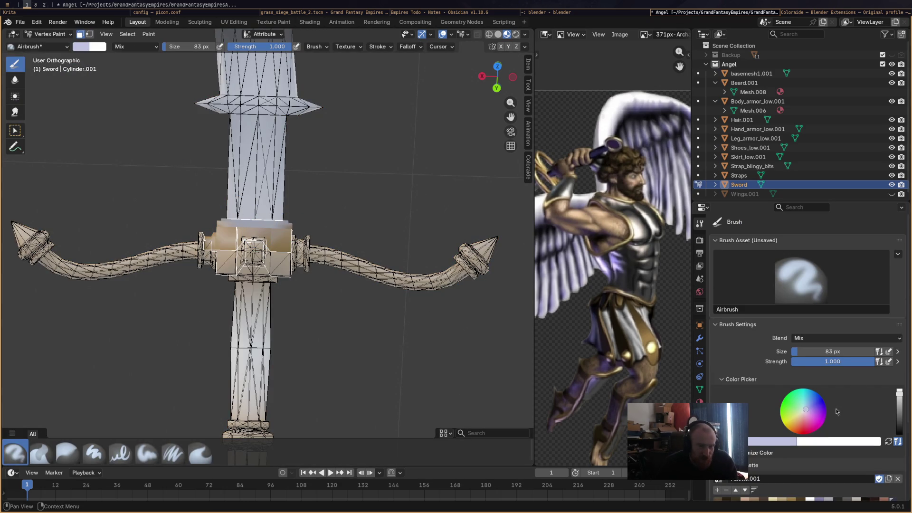
scroll(801, 439, "down", 3)
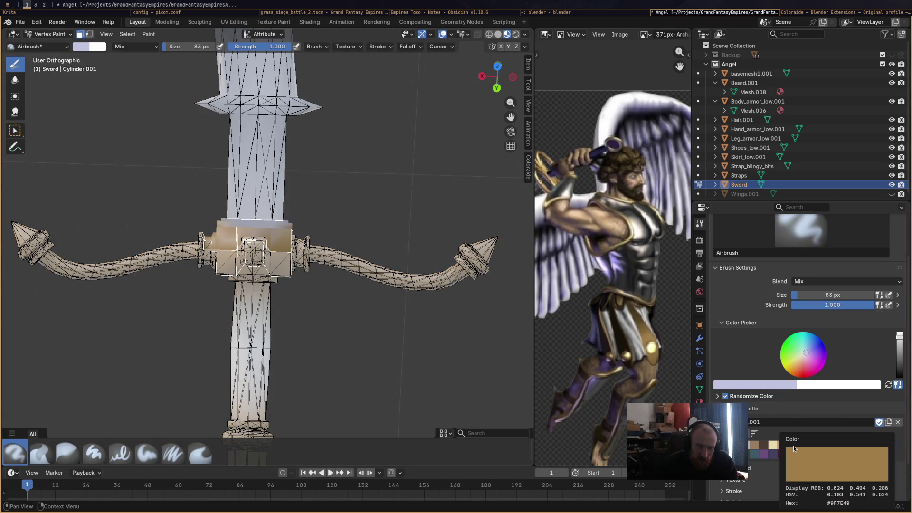
left_click(791, 446)
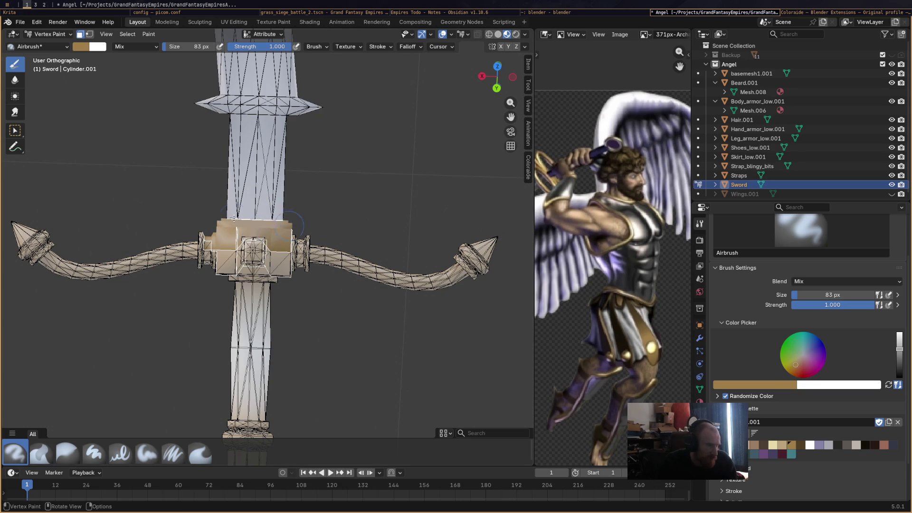
middle_click_drag(283, 307, 342, 375)
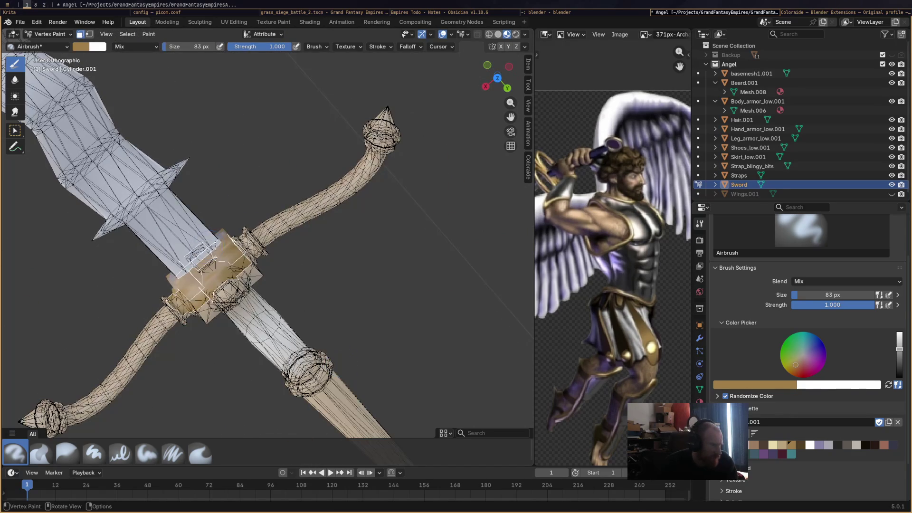
mouse_move(222, 247)
middle_mouse_down()
mouse_move(283, 274)
mouse_move(349, 331)
mouse_move(279, 303)
mouse_move(250, 257)
mouse_move(194, 224)
mouse_move(85, 204)
mouse_move(270, 205)
mouse_move(264, 253)
mouse_move(205, 355)
mouse_move(326, 392)
mouse_move(159, 223)
mouse_move(196, 292)
mouse_move(360, 364)
mouse_move(269, 230)
mouse_move(181, 190)
mouse_move(118, 133)
mouse_move(46, 38)
middle_mouse_up()
scroll(231, 232, "up", 3)
left_click(46, 38)
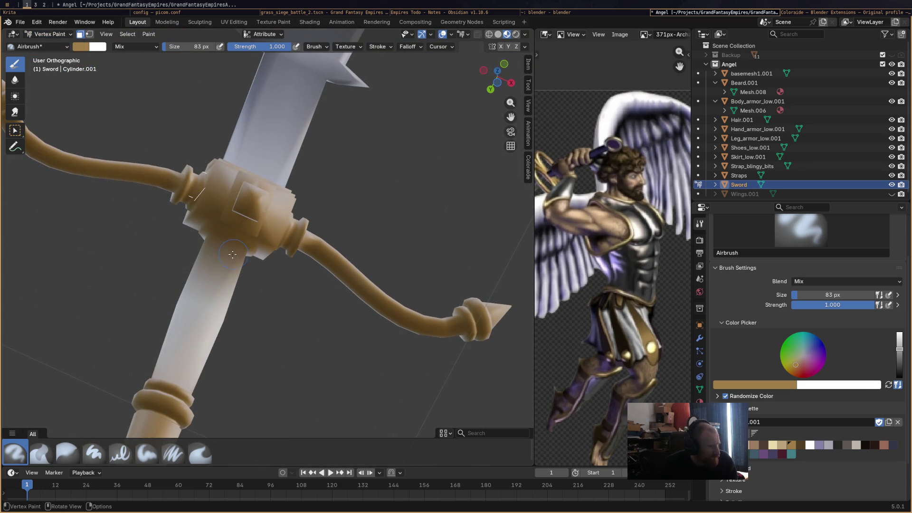
key("shift+z")
middle_click_drag(225, 245, 258, 273)
left_click(56, 37)
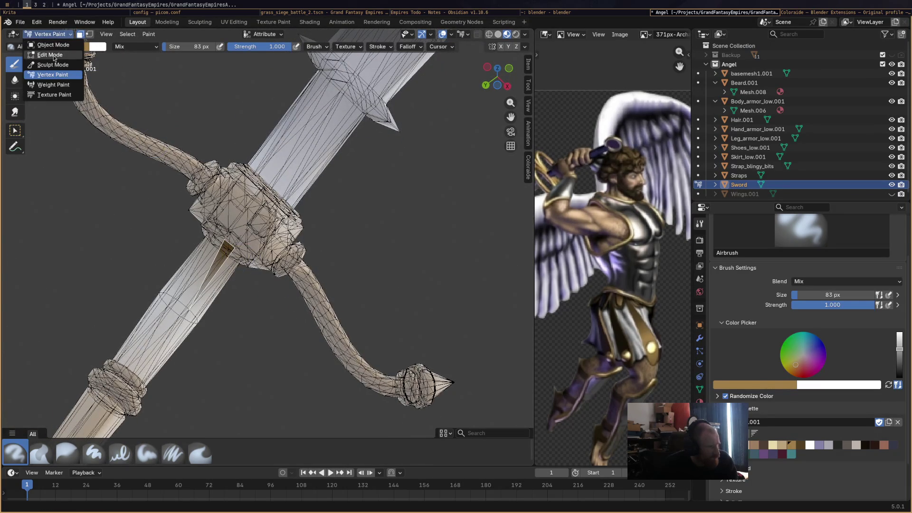
Enter Edit Mode and select the grip face bands just below the crossguard
left_click(44, 51)
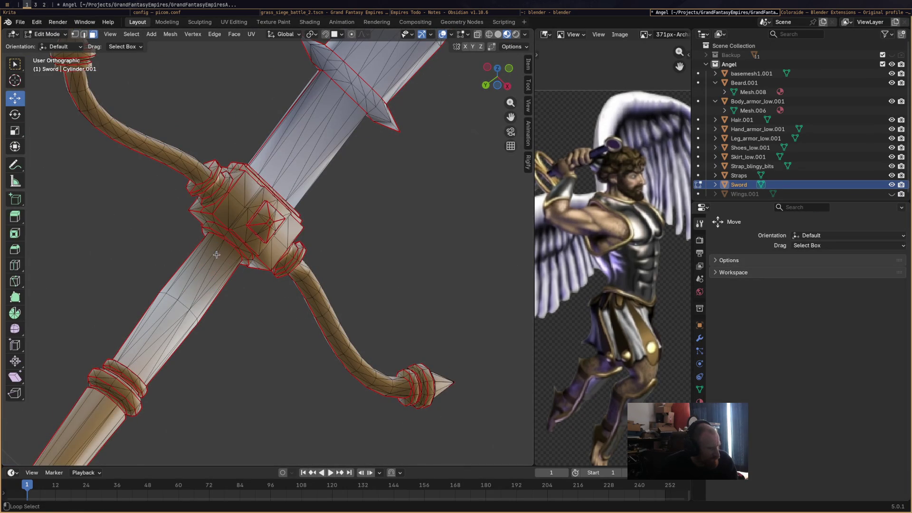
left_click(218, 249, "alt")
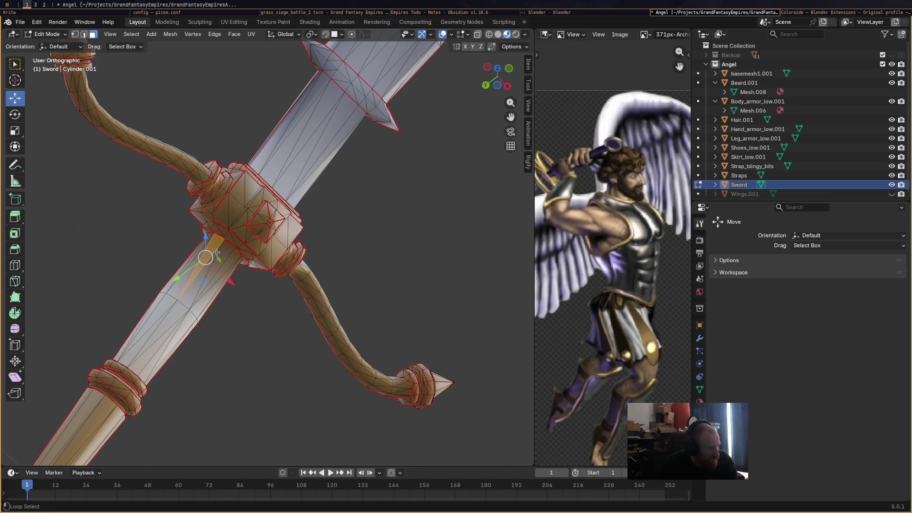
left_click(223, 264, "alt")
middle_click_drag(249, 284, 218, 254)
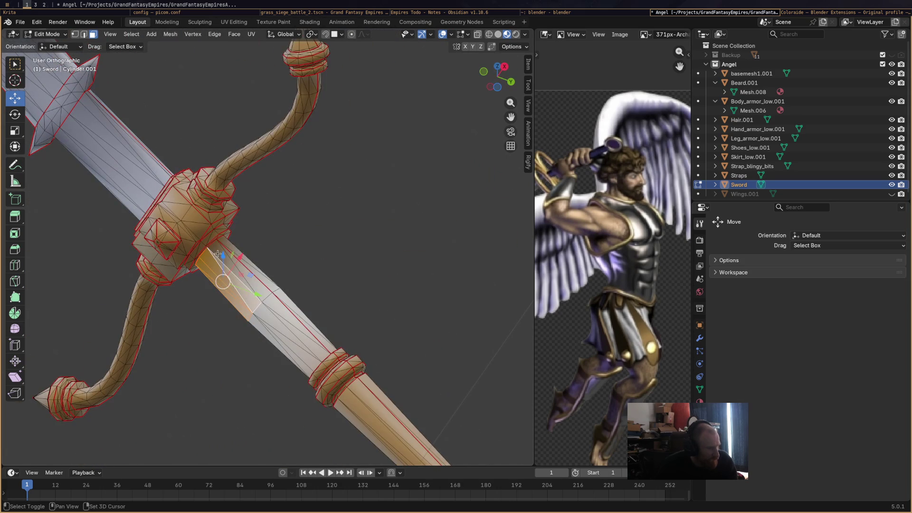
left_click_drag(294, 269, 256, 300)
Box-select the remaining grip faces down to the lower ring
middle_click_drag(256, 300, 290, 280)
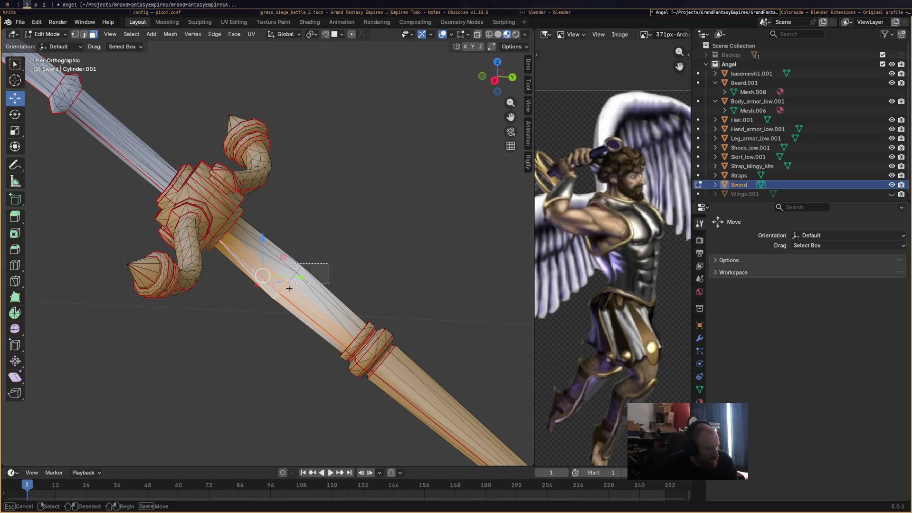
mouse_move(358, 252)
middle_mouse_down()
mouse_move(299, 283)
mouse_move(244, 258)
middle_mouse_up()
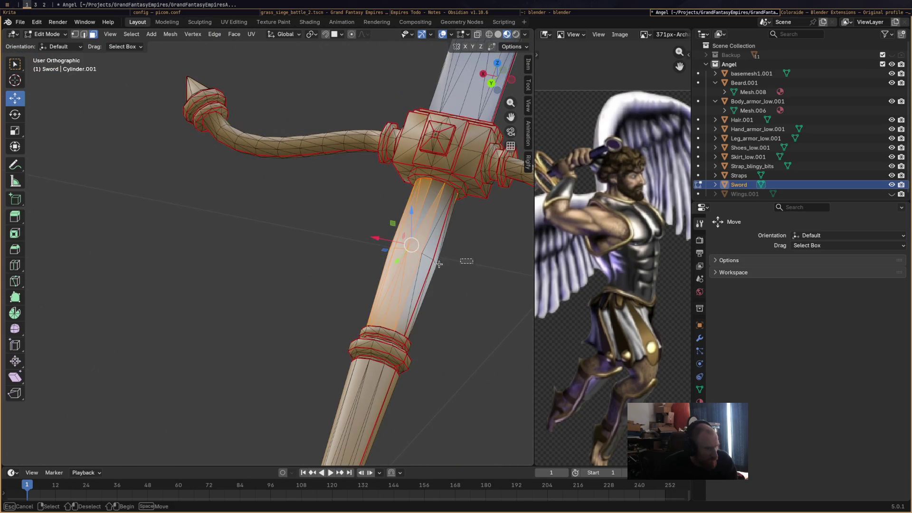
left_click_drag(471, 246, 380, 265, "shift")
mouse_move(403, 273)
middle_mouse_down()
mouse_move(315, 252)
mouse_move(295, 223)
middle_mouse_up()
mouse_move(426, 331)
left_mouse_down()
mouse_move(454, 244)
mouse_move(456, 256)
left_mouse_up()
mouse_move(459, 332)
middle_mouse_down()
mouse_move(437, 303)
mouse_move(408, 304)
mouse_move(242, 369)
mouse_move(419, 287)
mouse_move(370, 309)
mouse_move(423, 388)
mouse_move(400, 326)
middle_mouse_up()
left_click_drag(265, 336, 427, 261)
mouse_move(427, 261)
middle_mouse_down()
mouse_move(374, 272)
mouse_move(403, 220)
mouse_move(428, 223)
middle_mouse_up()
left_click(48, 34)
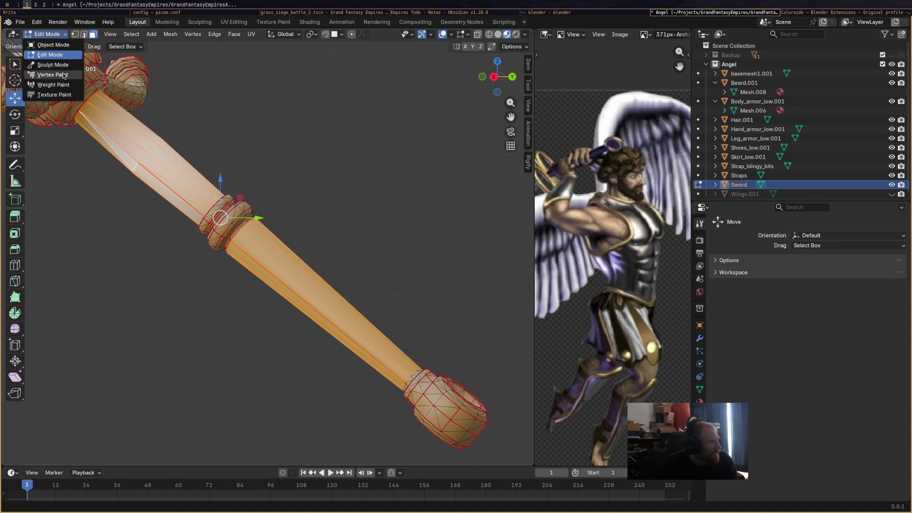
Back in Vertex Paint, paint the lower and upper grip dark red
left_click(52, 75)
scroll(356, 240, "down", 3)
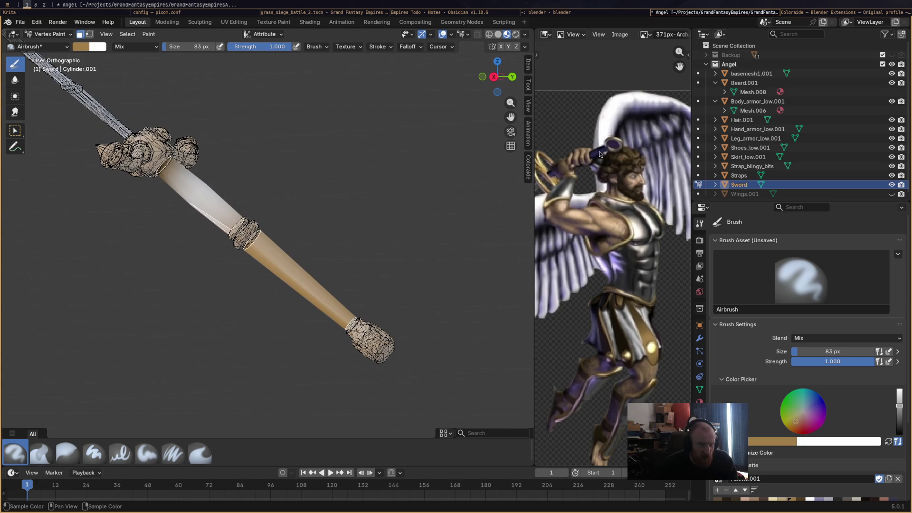
scroll(760, 429, "down", 5)
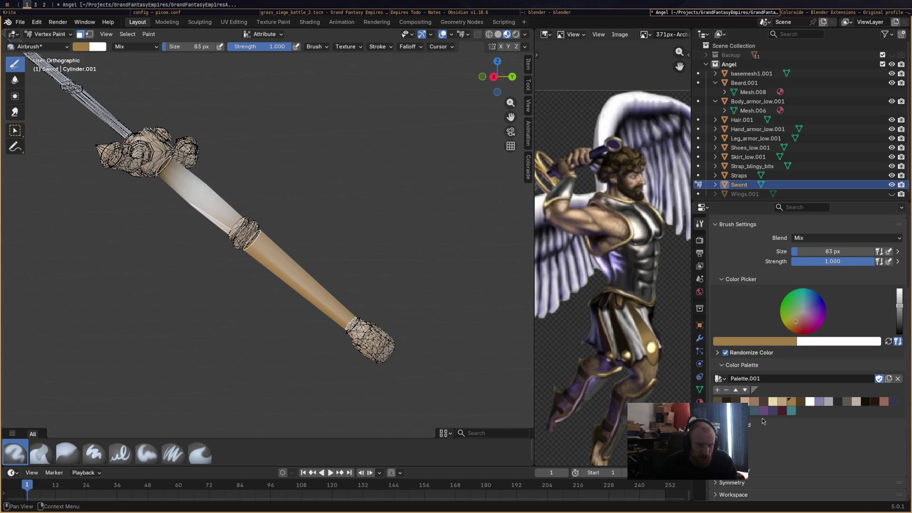
left_click(781, 414)
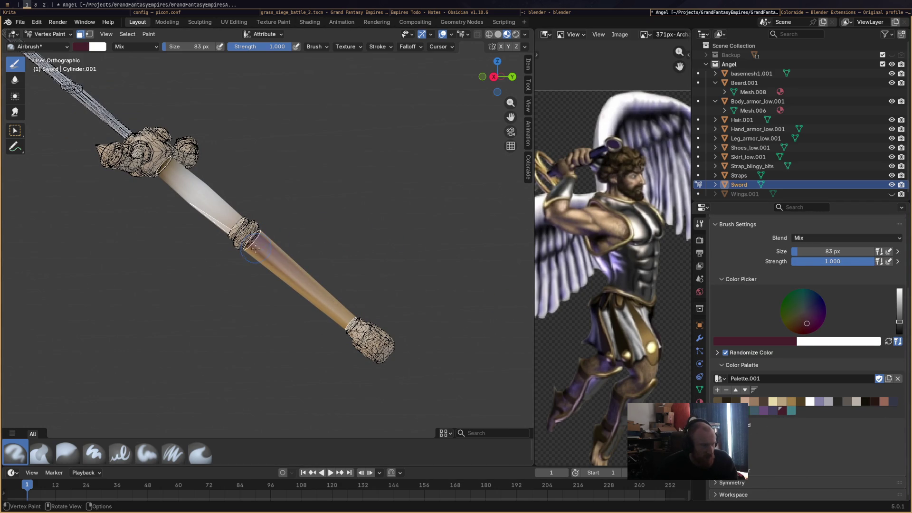
left_click_drag(313, 307, 290, 275)
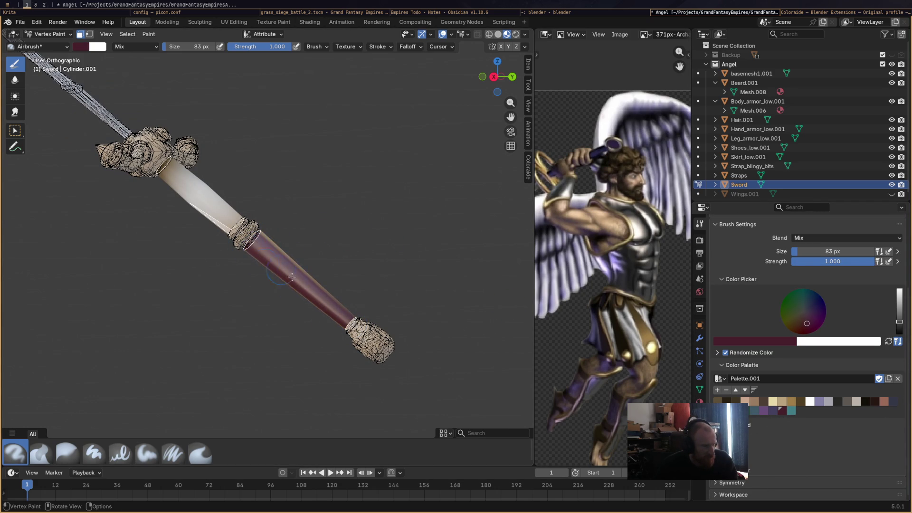
mouse_move(334, 270)
middle_mouse_down()
mouse_move(230, 285)
mouse_move(351, 209)
middle_mouse_up()
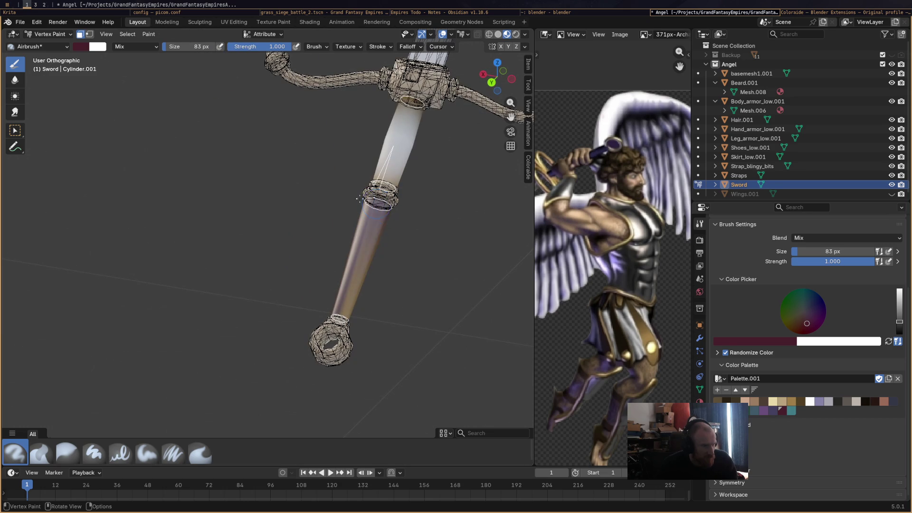
left_click_drag(356, 307, 347, 305)
mouse_move(358, 278)
middle_mouse_down()
mouse_move(426, 282)
mouse_move(350, 226)
mouse_move(448, 278)
mouse_move(263, 232)
middle_mouse_up()
left_click_drag(263, 233, 254, 249)
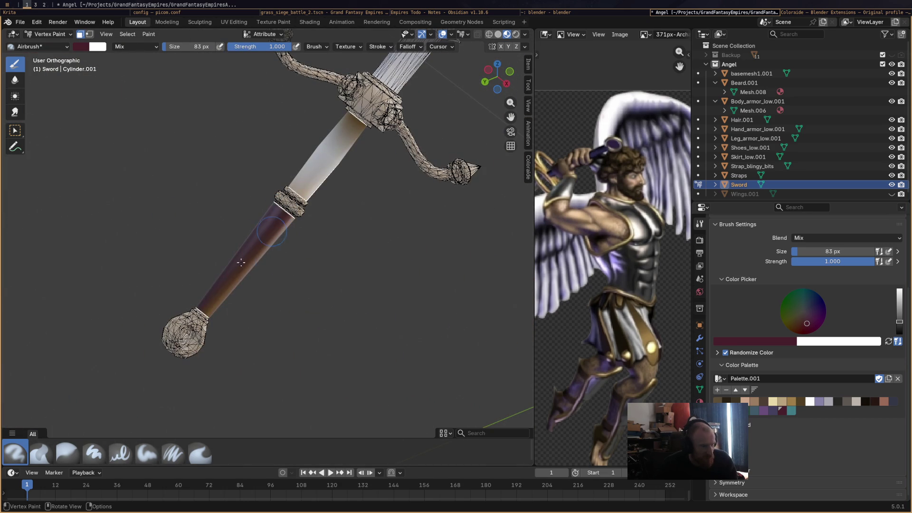
middle_click_drag(285, 246, 352, 295)
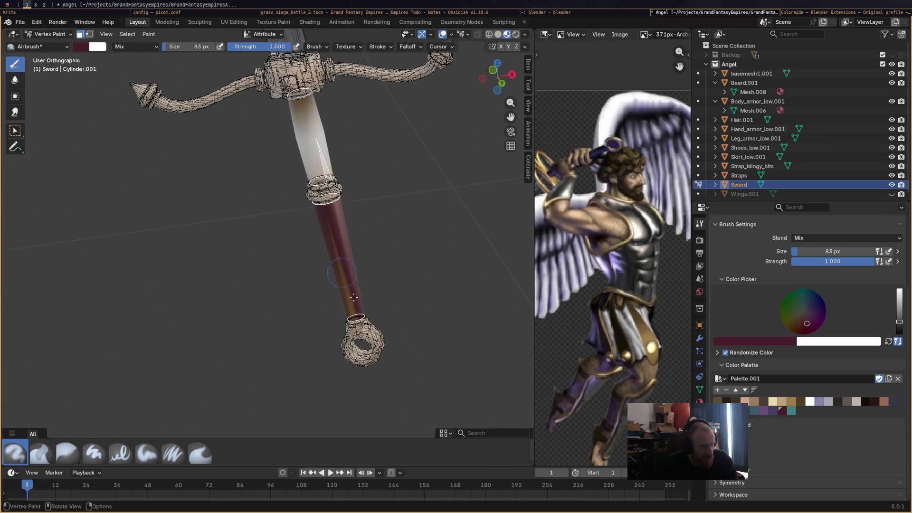
Paint the remaining pale shaft below the crossguard maroon
mouse_move(308, 143)
left_mouse_down()
mouse_move(306, 119)
mouse_move(314, 150)
left_mouse_up()
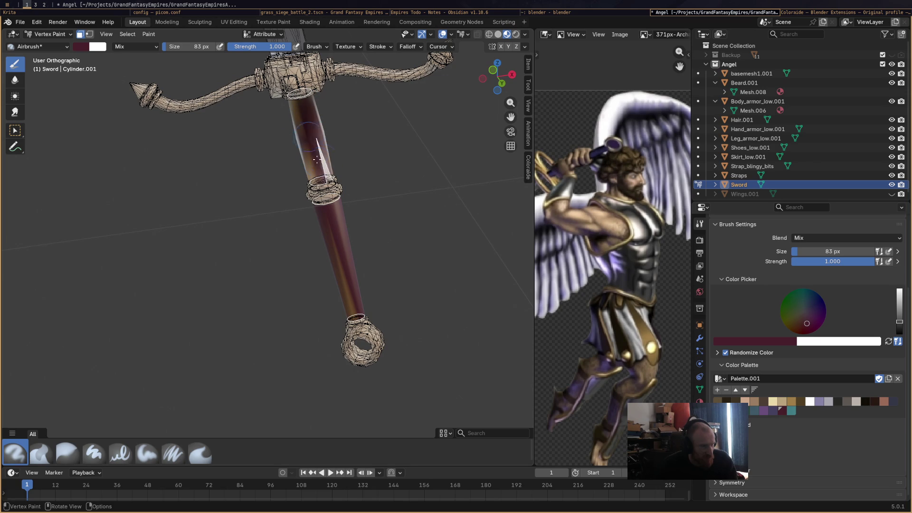
middle_click_drag(349, 168, 375, 174)
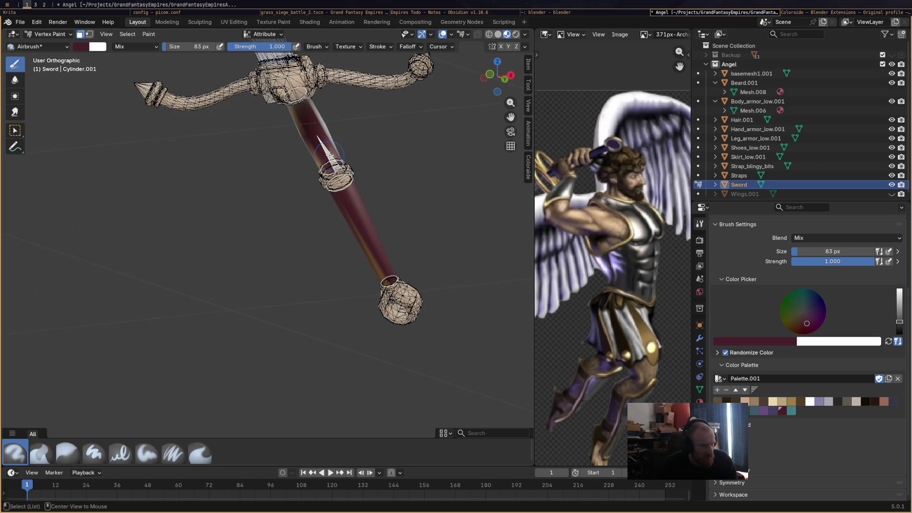
key("ctrl+z")
key("ctrl+shift+z")
mouse_move(367, 171)
middle_mouse_down()
mouse_move(295, 223)
mouse_move(337, 105)
middle_mouse_up()
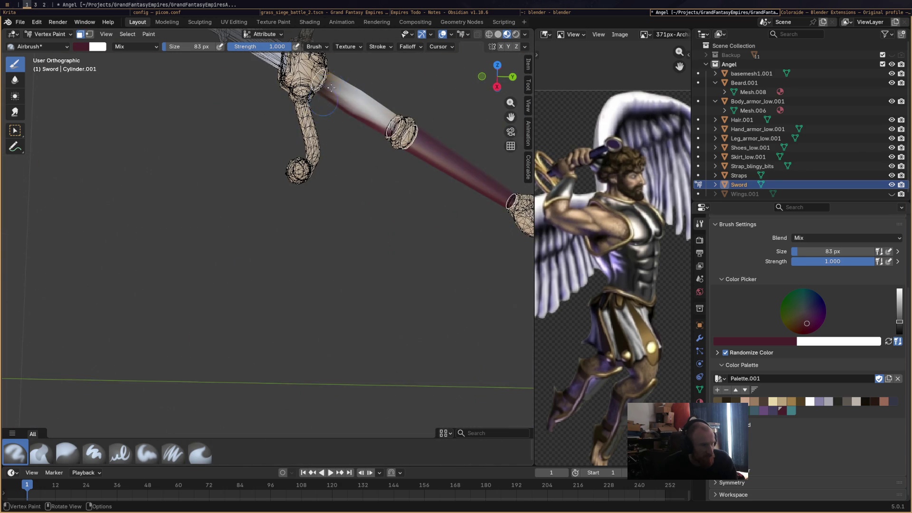
mouse_move(352, 102)
left_mouse_down()
mouse_move(375, 114)
mouse_move(336, 85)
left_mouse_up()
mouse_move(350, 116)
middle_mouse_down()
mouse_move(342, 169)
mouse_move(270, 188)
mouse_move(242, 146)
mouse_move(312, 141)
middle_mouse_up()
mouse_move(312, 141)
left_mouse_down()
mouse_move(294, 83)
mouse_move(293, 94)
left_mouse_up()
middle_click_drag(311, 116, 355, 98)
left_click_drag(342, 77, 333, 109)
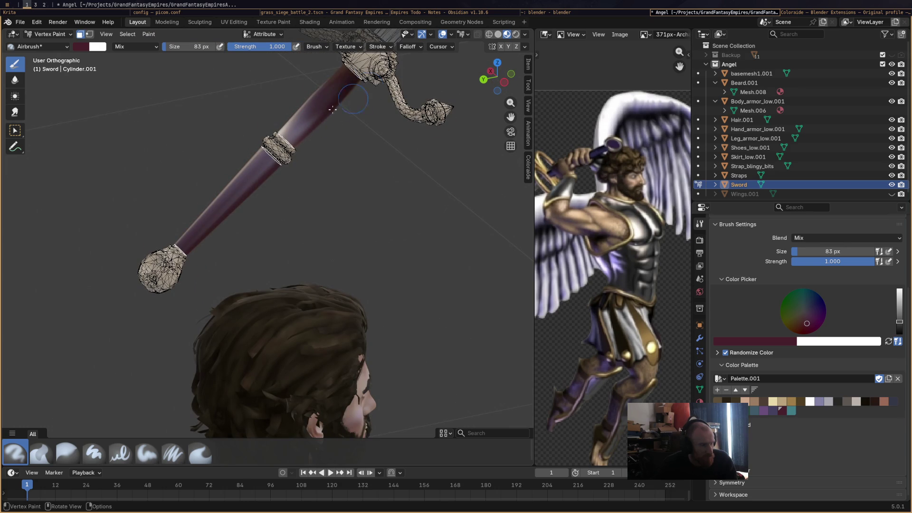
mouse_move(330, 129)
middle_mouse_down()
mouse_move(411, 182)
mouse_move(380, 199)
mouse_move(399, 253)
mouse_move(390, 264)
mouse_move(427, 290)
mouse_move(407, 264)
mouse_move(409, 309)
mouse_move(401, 285)
mouse_move(334, 302)
mouse_move(394, 270)
mouse_move(450, 313)
mouse_move(403, 280)
mouse_move(285, 272)
middle_mouse_up()
Enable face selection masking and select the square gem inset faces at the crossguard centre
scroll(396, 295, "up", 3)
scroll(394, 270, "up", 6)
scroll(450, 313, "down", 4)
key("alt+z")
scroll(285, 272, "up", 4)
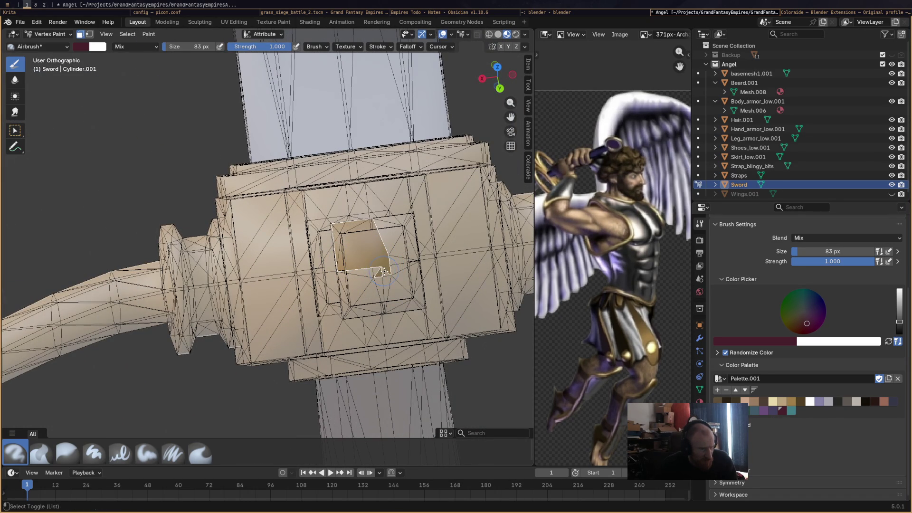
left_click(354, 284, "shift")
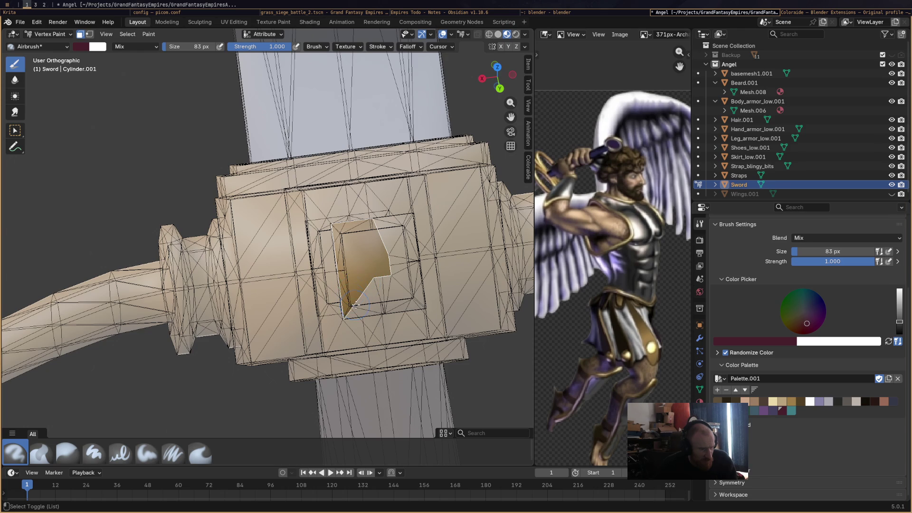
left_click(365, 300, "shift")
left_click(388, 287, "shift")
left_click(397, 300, "shift")
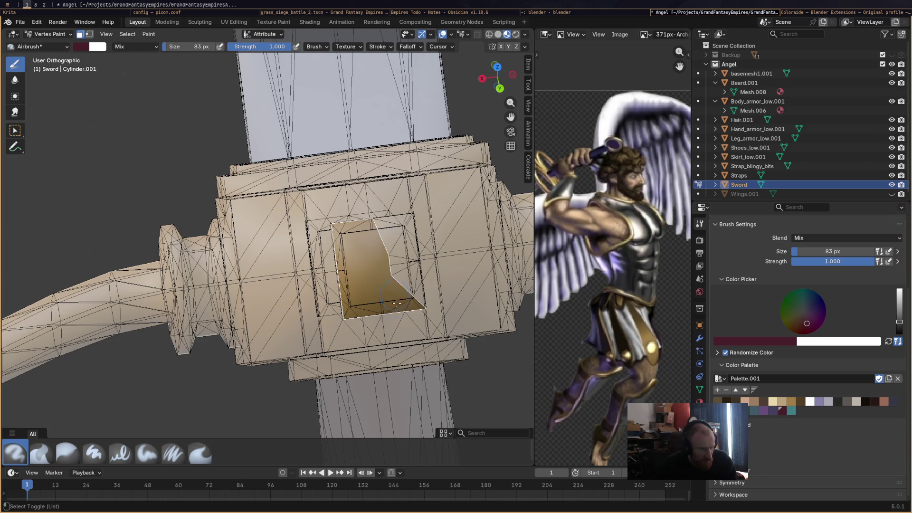
left_click(399, 271, "shift")
left_click(402, 242, "shift")
left_click(387, 233, "shift")
Paint the selected gem inset faces on the crossguard
scroll(387, 232, "down", 3)
mouse_move(387, 233)
middle_mouse_down()
mouse_move(369, 296)
mouse_move(330, 303)
mouse_move(266, 288)
mouse_move(223, 303)
middle_mouse_up()
left_click(223, 304)
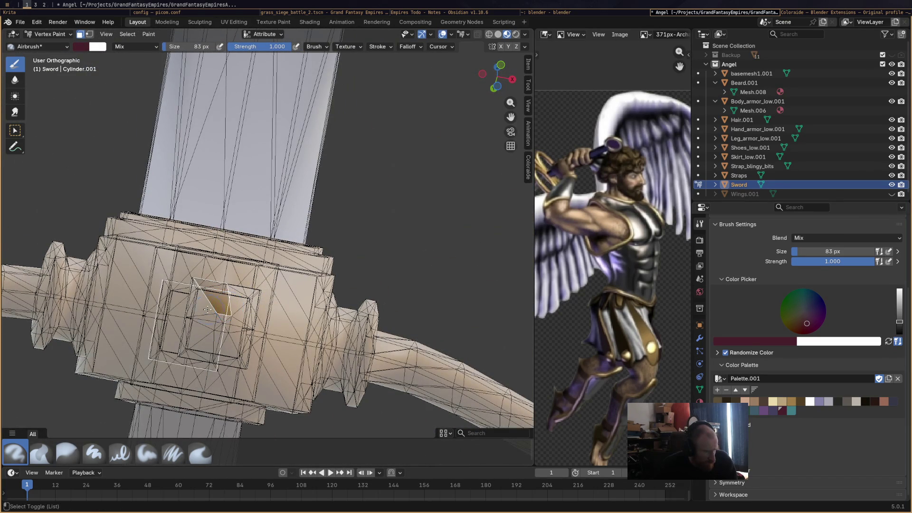
left_click_drag(208, 310, 216, 317)
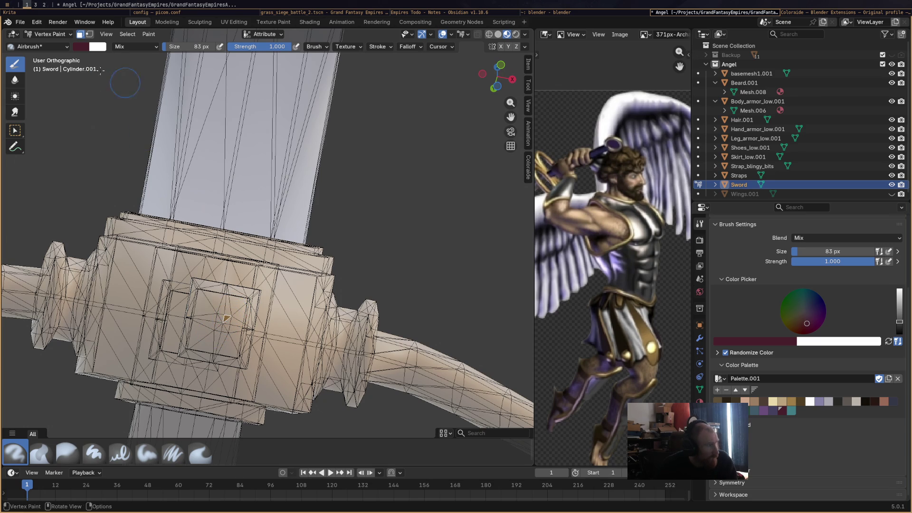
Switch the sword to Edit Mode and add the inset's bottom triangle face
left_click(50, 34)
left_click(51, 54)
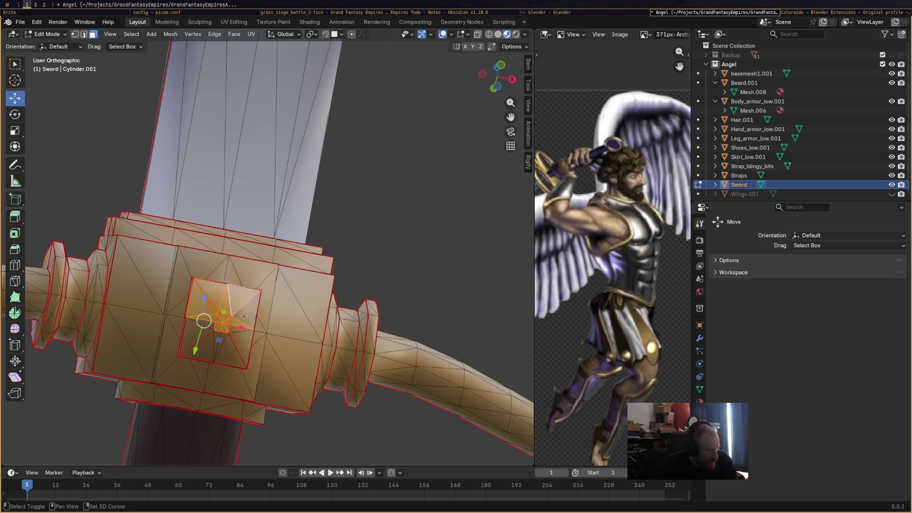
left_click(226, 336, "shift")
Add the inset's sliver faces and nearby crossguard gem faces to the selection
left_click(220, 338, "shift")
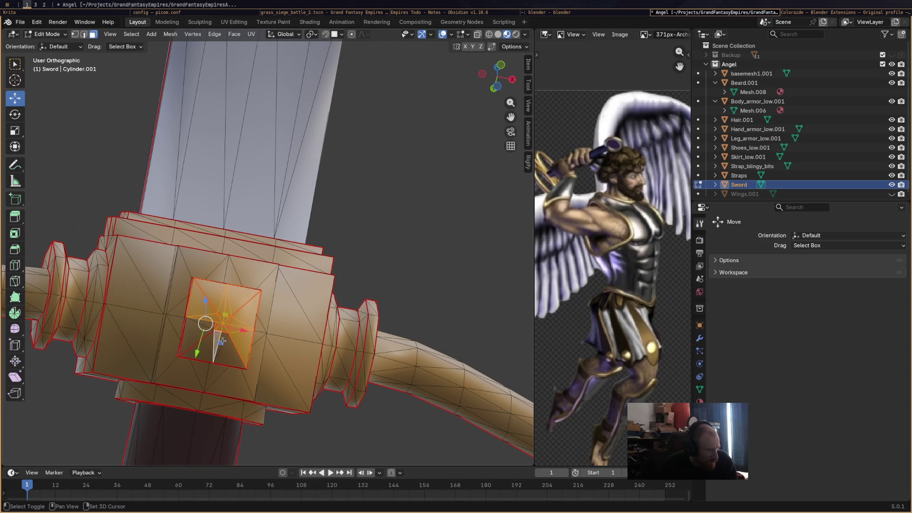
left_click(202, 332, "shift")
mouse_move(209, 332)
middle_mouse_down()
mouse_move(250, 332)
mouse_move(223, 302)
middle_mouse_up()
left_click(221, 300, "alt")
left_click(232, 286, "shift")
mouse_move(231, 286)
middle_mouse_down()
mouse_move(299, 299)
mouse_move(355, 280)
mouse_move(202, 293)
middle_mouse_up()
left_click(196, 294, "shift")
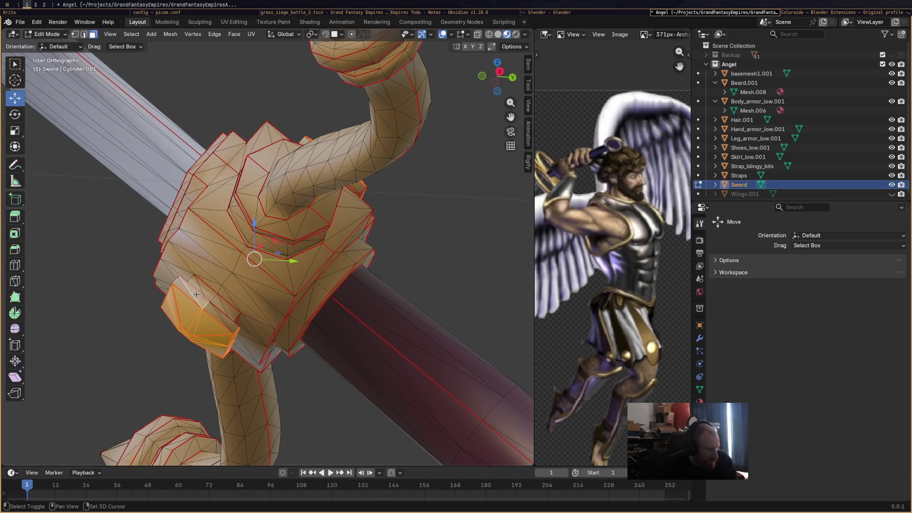
left_click(189, 292, "shift")
Select the gem faces on the upper crossguard tip
mouse_move(226, 322)
middle_mouse_down()
mouse_move(178, 300)
mouse_move(267, 182)
middle_mouse_up()
scroll(163, 298, "down", 6)
scroll(267, 182, "up", 6)
scroll(267, 182, "up", 1)
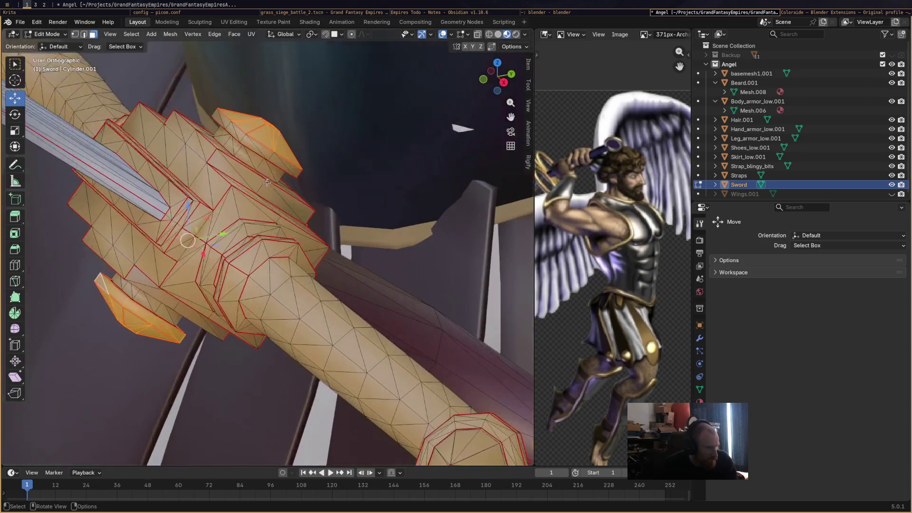
left_click(237, 134, "shift")
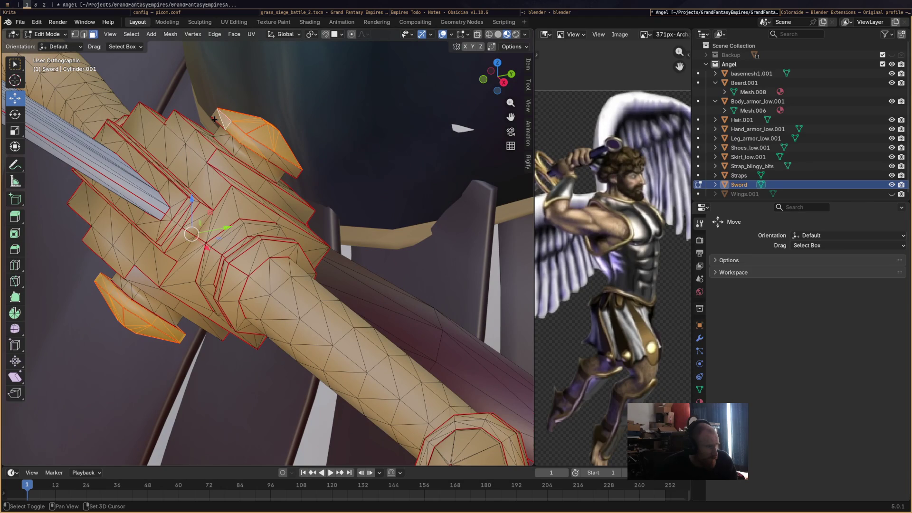
left_click(287, 166, "shift")
Orbit and zoom around the crossguard to inspect the guard, blade and grip
middle_click_drag(289, 164, 307, 192)
scroll(307, 192, "down", 6)
middle_click_drag(238, 214, 280, 252)
scroll(289, 261, "up", 5)
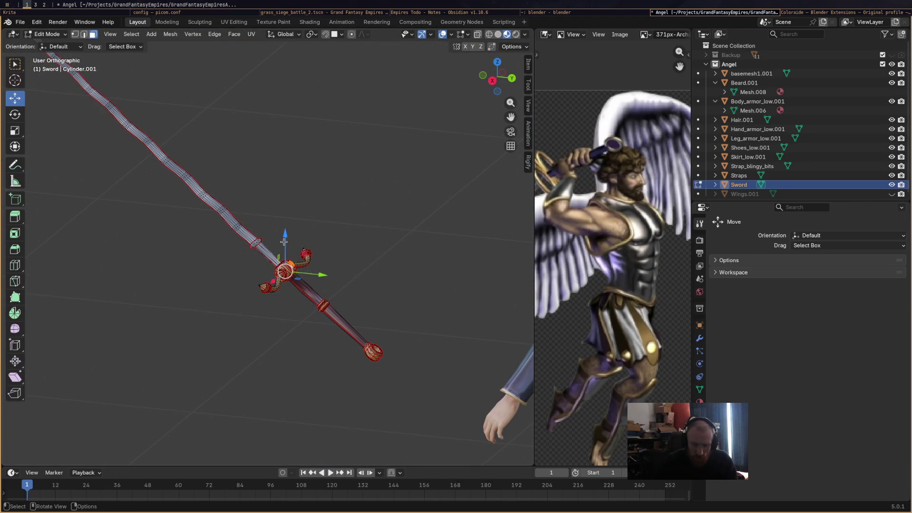
scroll(287, 252, "up", 8)
scroll(283, 242, "down", 5)
mouse_move(284, 242)
middle_mouse_down()
mouse_move(343, 224)
mouse_move(373, 232)
mouse_move(329, 241)
mouse_move(293, 273)
mouse_move(209, 256)
middle_mouse_up()
scroll(354, 221, "down", 3)
scroll(293, 272, "down", 2)
scroll(293, 273, "down", 5)
scroll(209, 257, "up", 3)
scroll(209, 256, "up", 5)
scroll(183, 271, "down", 3)
middle_click_drag(458, 218, 459, 210)
scroll(146, 244, "up", 3)
Isolate the sword in local view and select its end-cap faces
key("KP_Divide")
mouse_move(211, 263)
middle_mouse_down()
mouse_move(265, 347)
mouse_move(257, 340)
middle_mouse_up()
left_click_drag(137, 308, 150, 286)
scroll(183, 299, "down", 2)
mouse_move(183, 299)
middle_mouse_down()
mouse_move(229, 293)
mouse_move(182, 282)
mouse_move(223, 287)
middle_mouse_up()
scroll(241, 292, "up", 5)
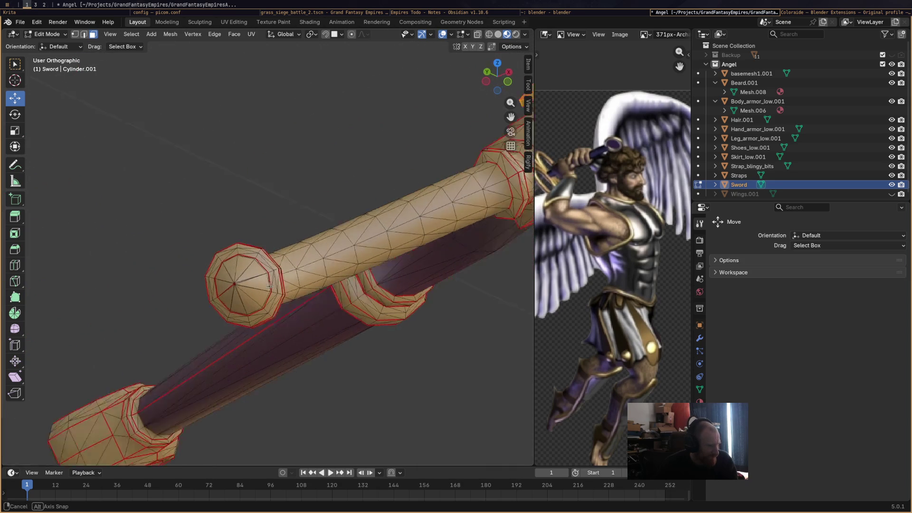
left_click(241, 291, "shift")
scroll(240, 292, "down", 3)
scroll(292, 288, "down", 1)
mouse_move(292, 288)
middle_mouse_down()
mouse_move(369, 283)
mouse_move(319, 293)
mouse_move(329, 312)
mouse_move(278, 366)
mouse_move(278, 269)
middle_mouse_up()
scroll(285, 282, "up", 5)
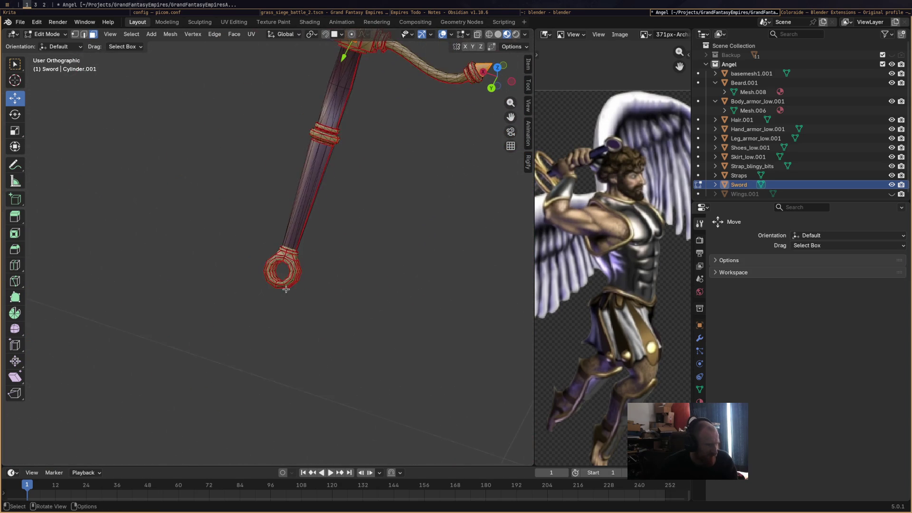
Add the pommel ring's right and lower inner-rim faces to the selection
left_click(311, 292, "shift")
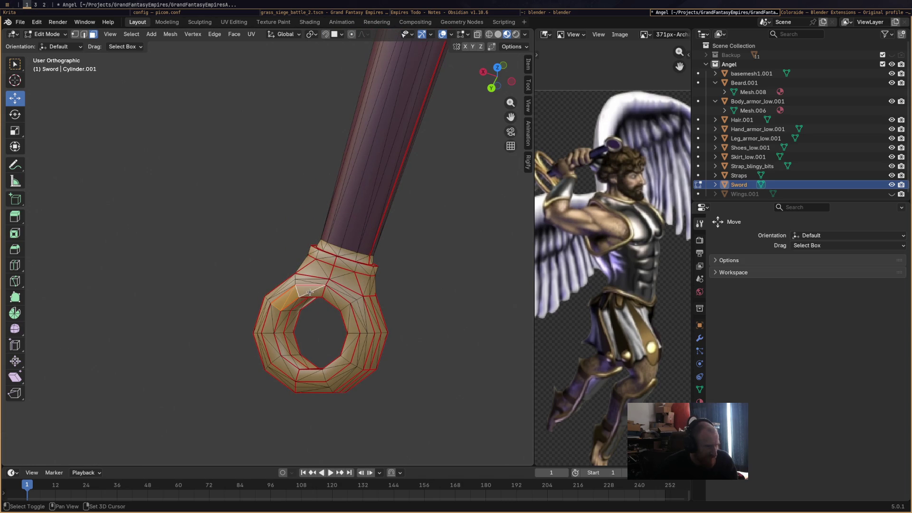
left_click(343, 308, "shift")
left_click(350, 318, "shift")
left_click(349, 343, "shift")
left_click(337, 364, "shift")
left_click(317, 375, "shift")
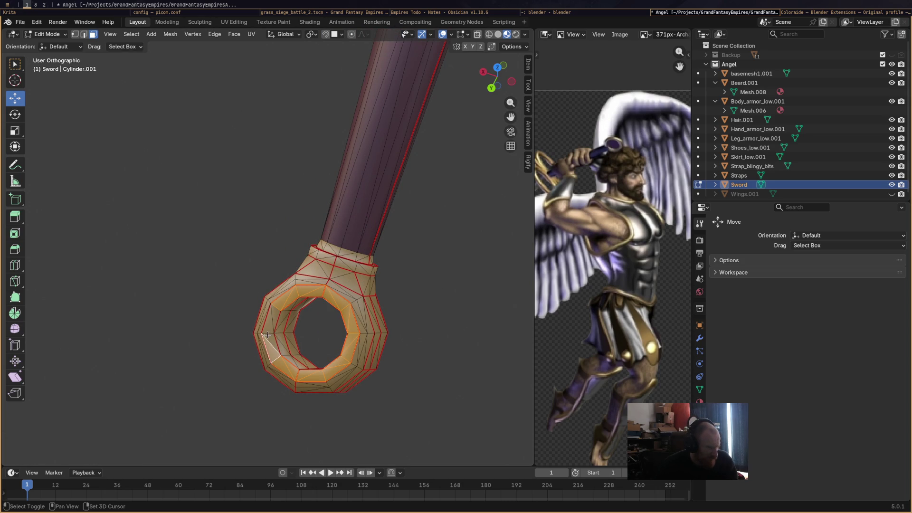
Add the remaining inner-rim faces along the ring's top and sides, then open the mode list
mouse_move(270, 308)
middle_mouse_down()
mouse_move(261, 284)
mouse_move(362, 282)
middle_mouse_up()
left_click(367, 279, "shift")
left_click(380, 274, "shift")
left_click(401, 274, "shift")
left_click(418, 289, "shift")
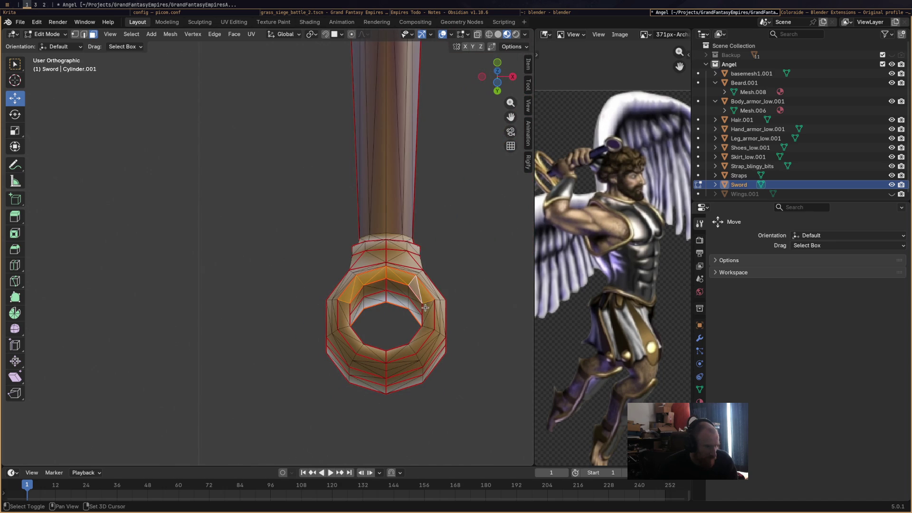
left_click(423, 338, "shift")
left_click(408, 347, "shift")
left_click(394, 353, "shift")
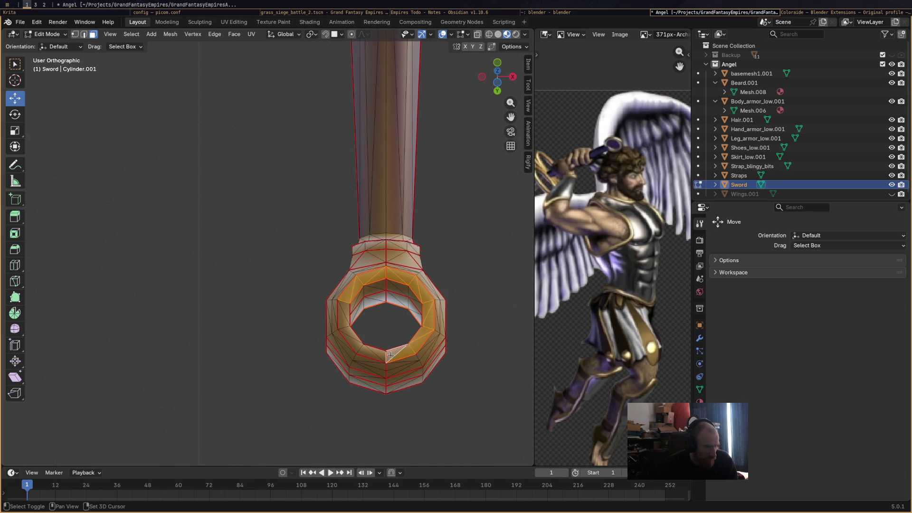
left_click(347, 338, "shift")
left_click(342, 321, "shift")
left_click(339, 307, "shift")
scroll(399, 313, "down", 2)
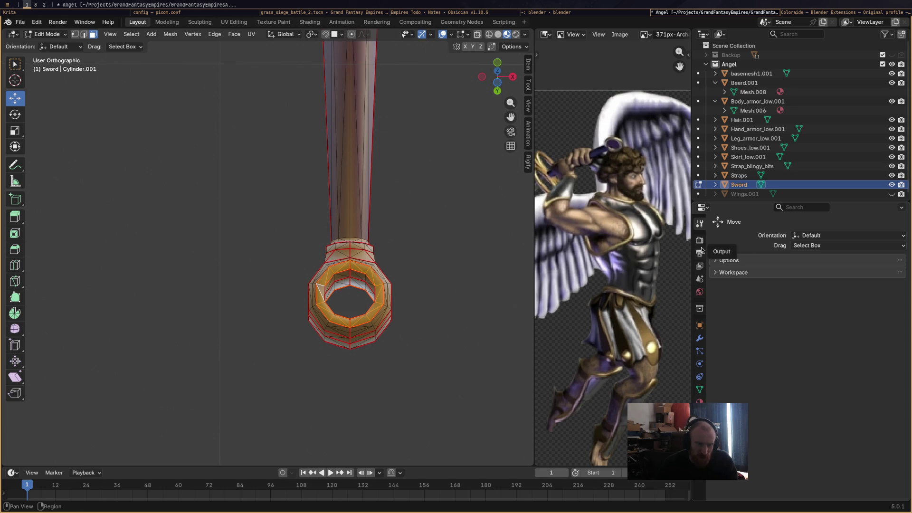
left_click(41, 36)
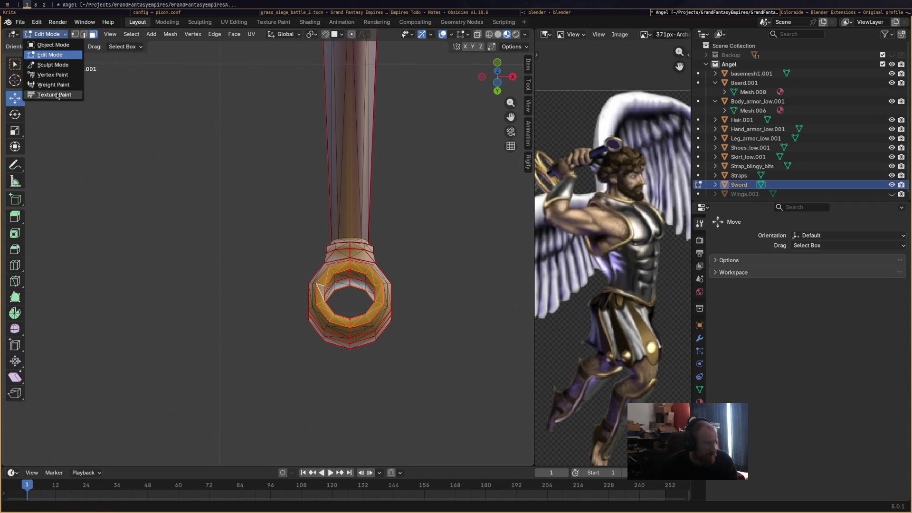
Return to Vertex Paint and raise the colour value for a brighter blue
left_click(64, 75)
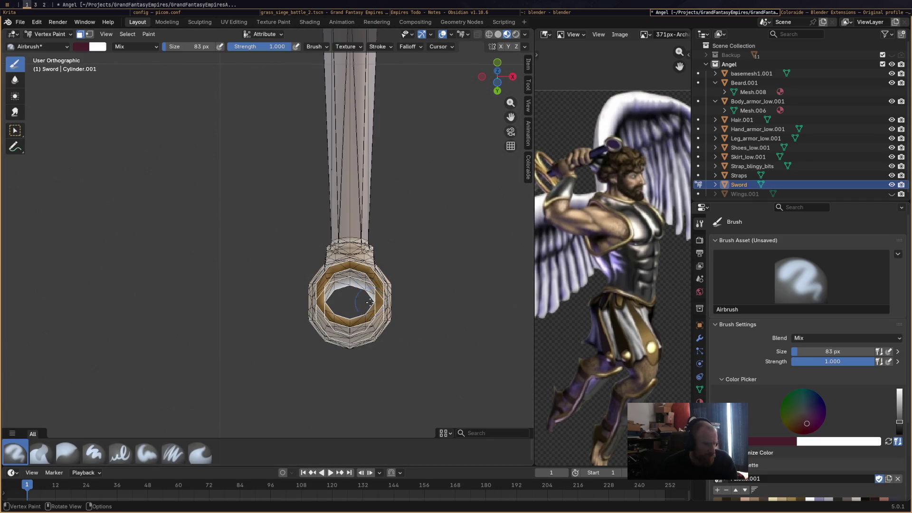
scroll(788, 418, "down", 4)
left_click_drag(815, 333, 811, 329)
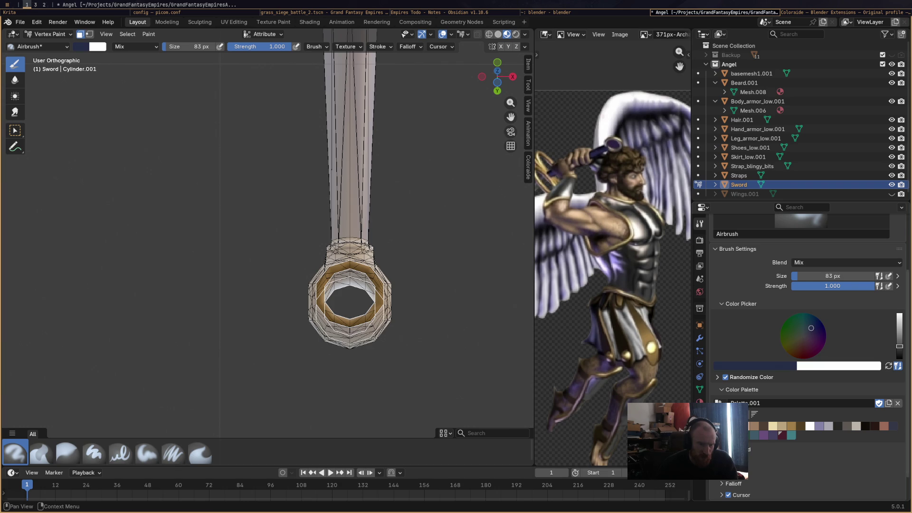
left_click_drag(899, 346, 899, 329)
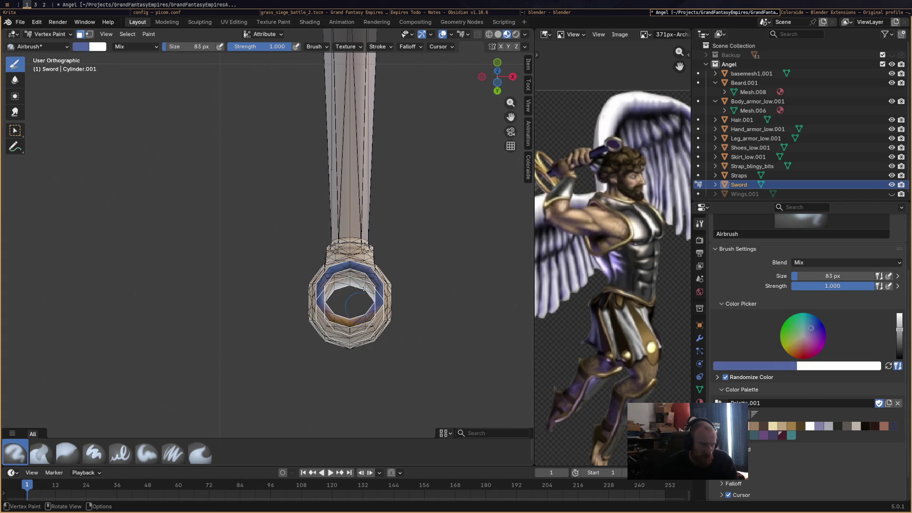
Orbit and use local view to frame the whole painted sword
mouse_move(360, 295)
middle_mouse_down()
mouse_move(381, 320)
mouse_move(332, 197)
middle_mouse_up()
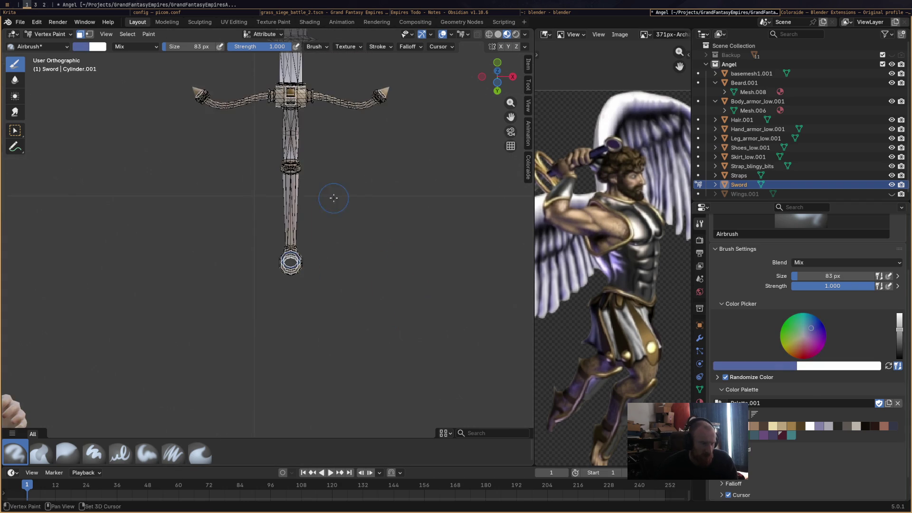
scroll(369, 315, "up", 3)
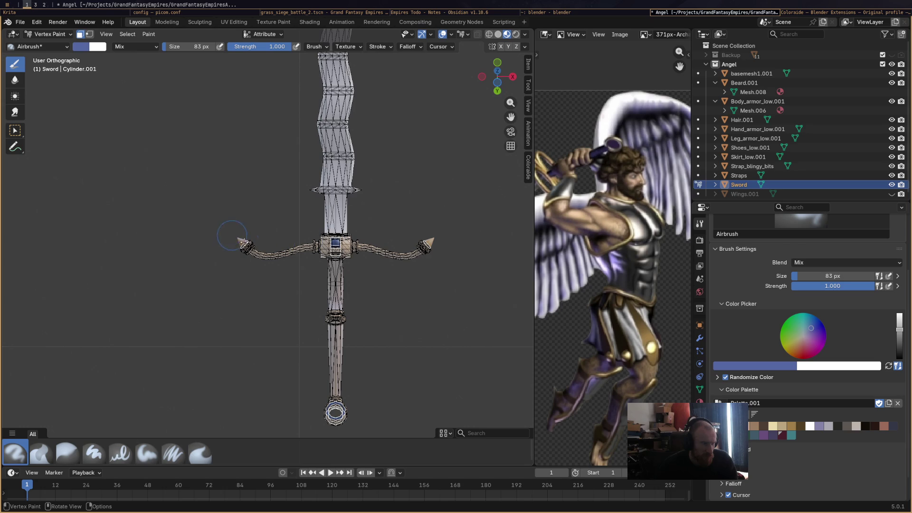
mouse_move(426, 247)
middle_mouse_down()
mouse_move(336, 372)
mouse_move(421, 228)
mouse_move(399, 263)
middle_mouse_up()
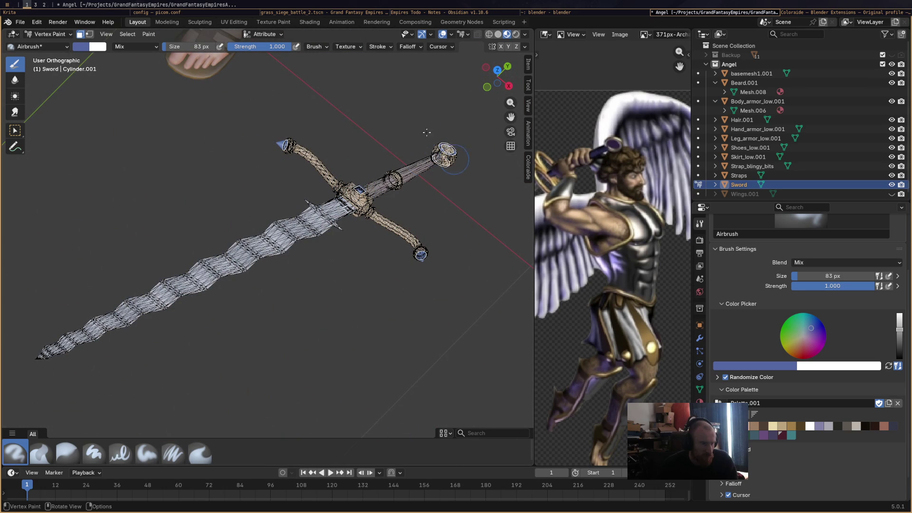
mouse_move(473, 256)
middle_mouse_down()
mouse_move(444, 302)
mouse_move(360, 305)
mouse_move(436, 263)
middle_mouse_up()
key("KP_Divide")
key("KP_Divide")
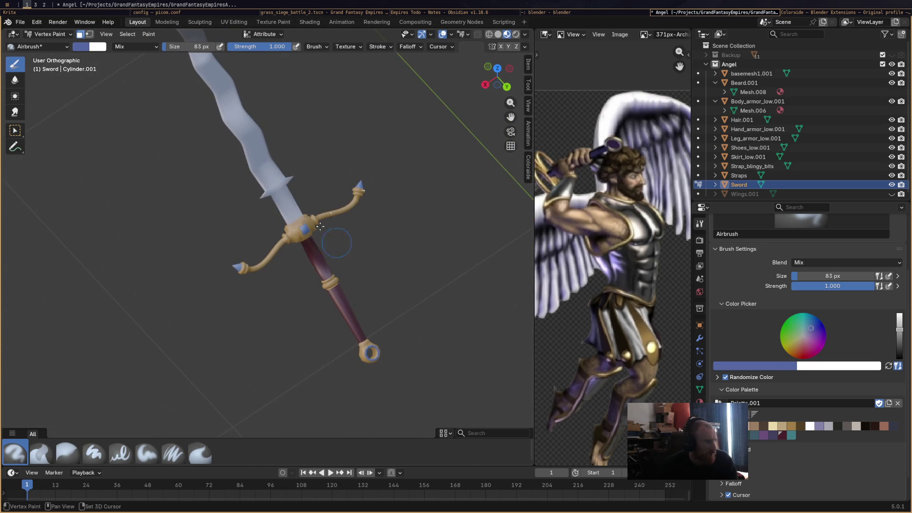
Switch to Object Mode and apply Object > Shade Flat to the sword
left_click(50, 33)
left_click(47, 43)
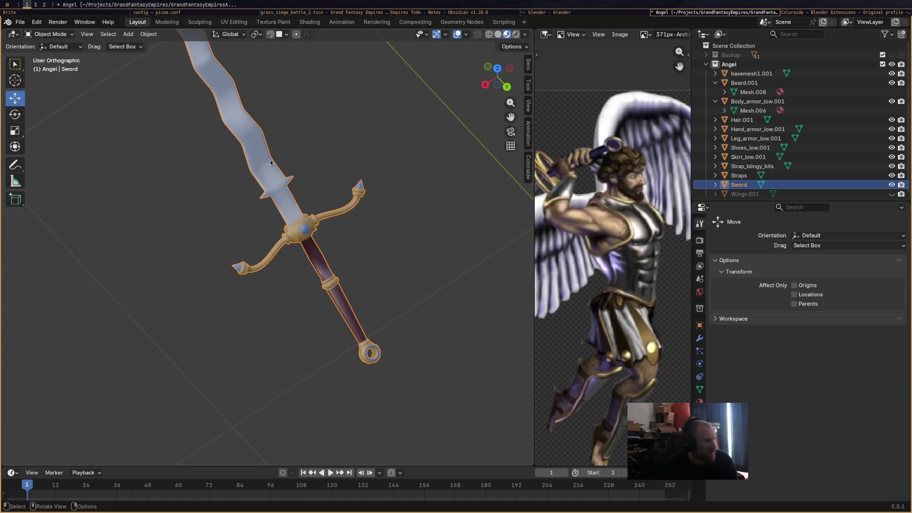
left_click(128, 35)
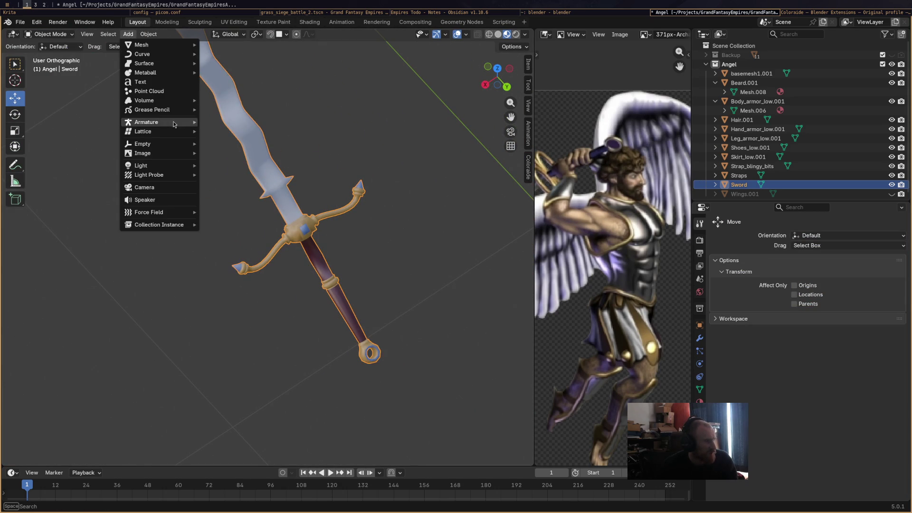
left_click(148, 34)
left_click(148, 33)
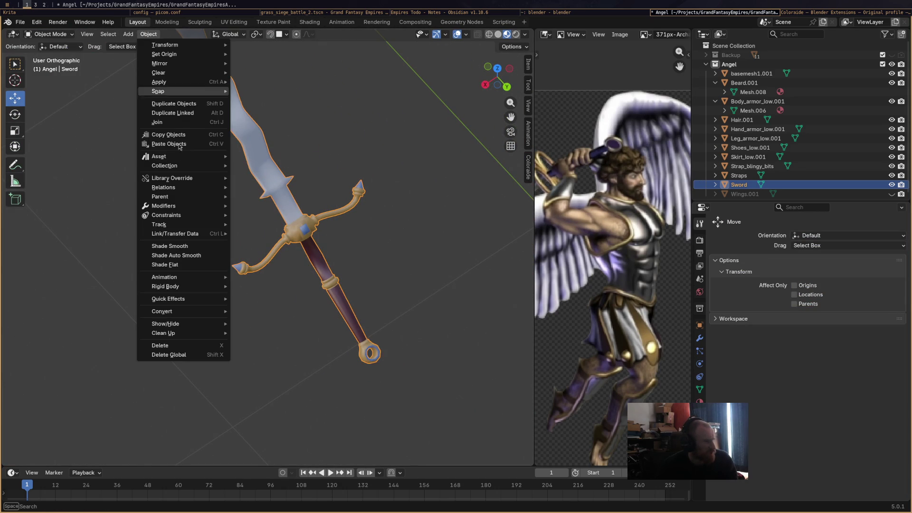
left_click(166, 264)
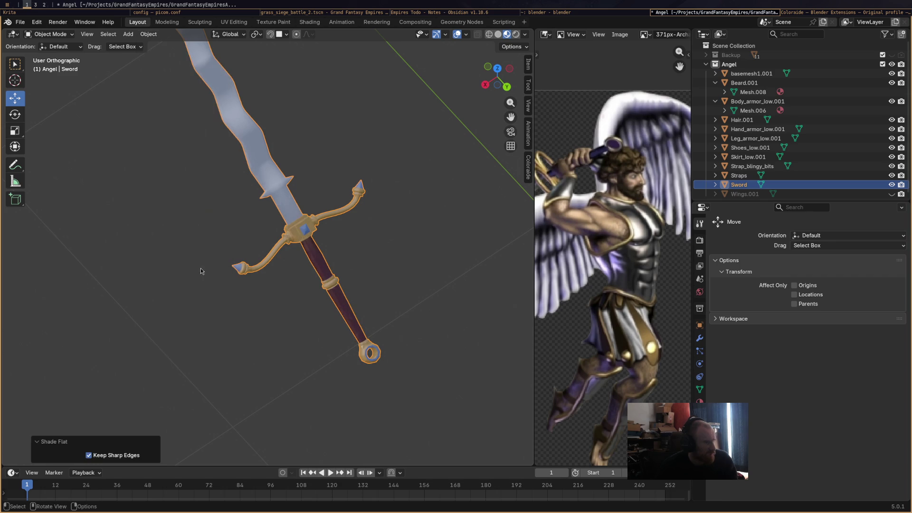
left_click(292, 315)
Inspect the flat-shaded sword from several angles, then put it back in Edit Mode
mouse_move(291, 316)
middle_mouse_down()
mouse_move(268, 267)
mouse_move(315, 289)
mouse_move(404, 295)
middle_mouse_up()
scroll(267, 267, "down", 4)
scroll(291, 269, "up", 5)
scroll(291, 270, "up", 3)
mouse_move(289, 280)
middle_mouse_down()
mouse_move(363, 270)
mouse_move(213, 264)
middle_mouse_up()
scroll(370, 267, "down", 2)
scroll(369, 267, "up", 3)
scroll(213, 264, "down", 5)
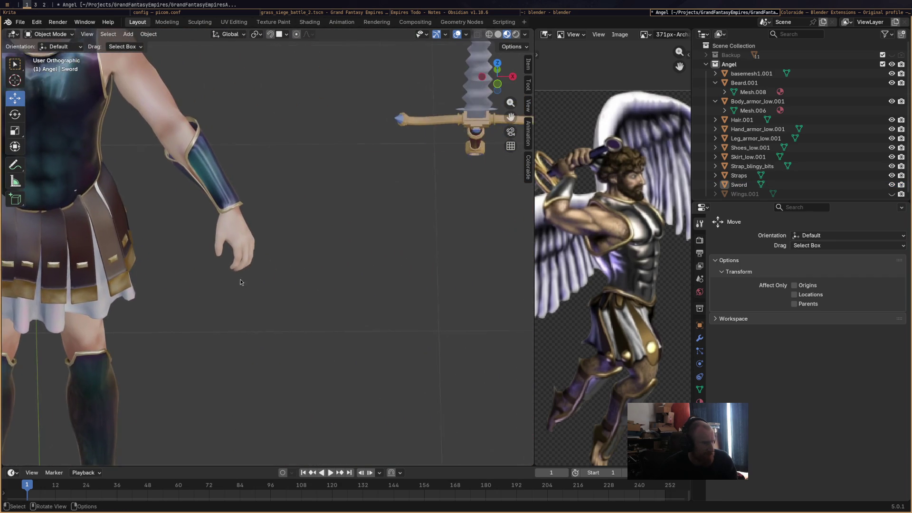
mouse_move(321, 245)
middle_mouse_down()
mouse_move(271, 243)
mouse_move(268, 297)
mouse_move(373, 267)
mouse_move(305, 291)
mouse_move(397, 226)
mouse_move(329, 223)
mouse_move(374, 244)
mouse_move(452, 248)
mouse_move(421, 285)
mouse_move(428, 280)
middle_mouse_up()
key("KP_Decimal")
mouse_move(371, 304)
middle_mouse_down()
mouse_move(289, 307)
mouse_move(338, 306)
mouse_move(353, 259)
middle_mouse_up()
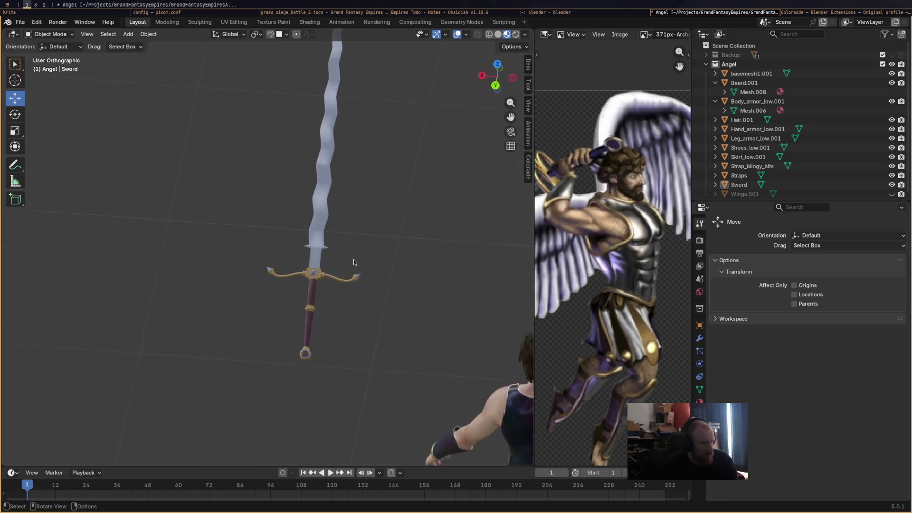
scroll(356, 304, "up", 4)
middle_click_drag(414, 360, 315, 258, "shift")
scroll(327, 264, "up", 1)
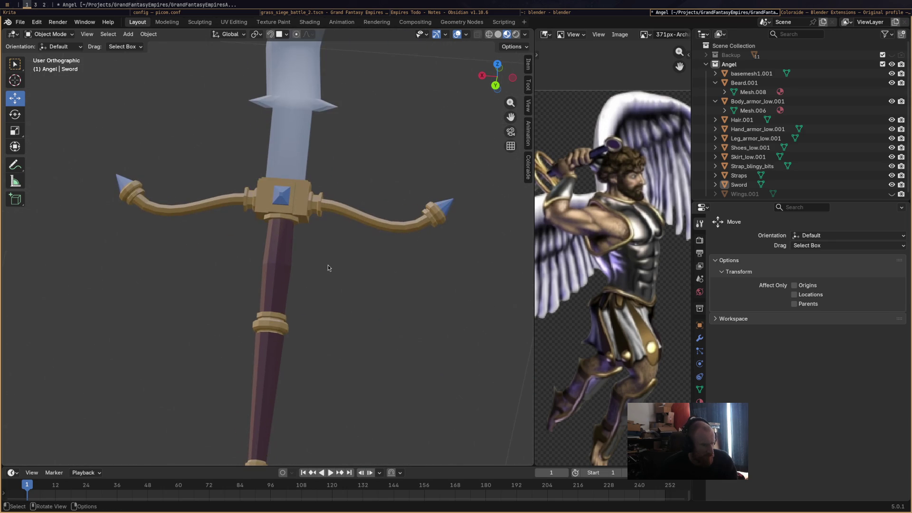
scroll(323, 263, "up", 1)
left_click(49, 34)
left_click(48, 56)
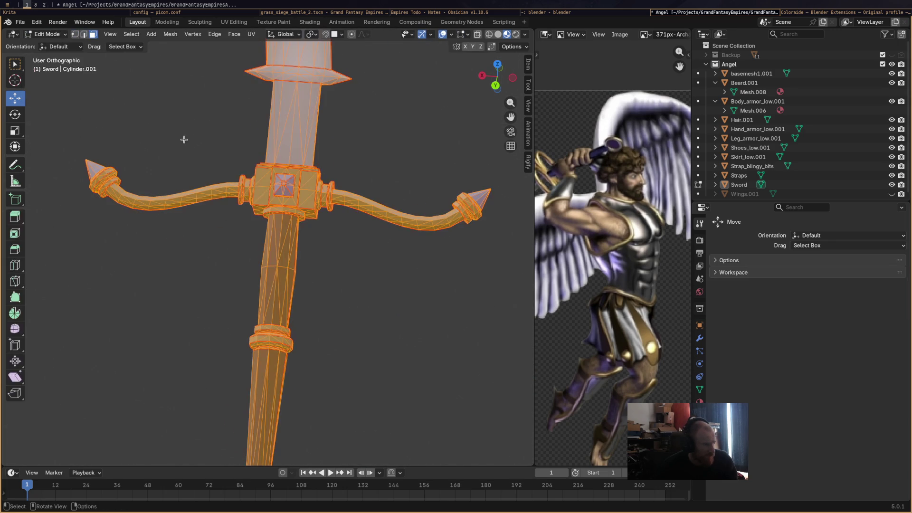
Return to Vertex Paint with the brown palette colour and a 30 px brush
mouse_move(258, 186)
middle_mouse_down()
mouse_move(268, 192)
mouse_move(109, 105)
middle_mouse_up()
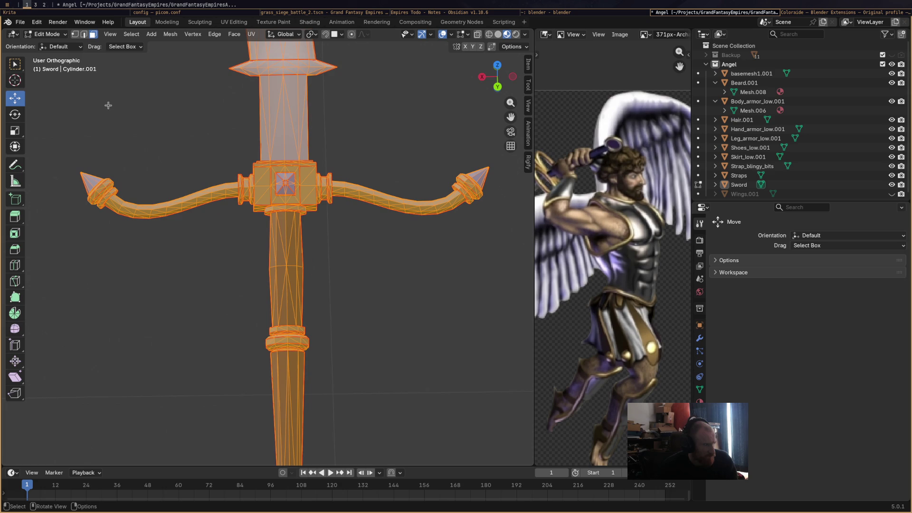
left_click(51, 35)
left_click(47, 77)
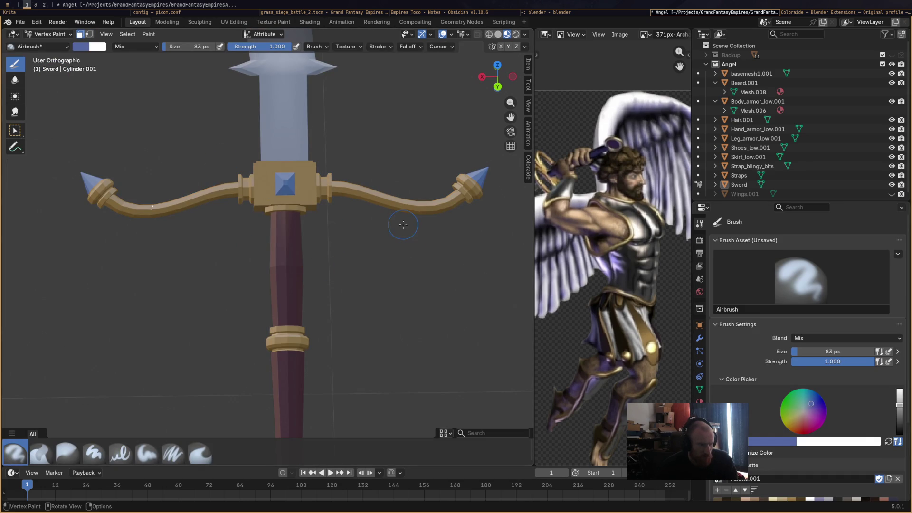
scroll(796, 447, "down", 4)
left_click(801, 430)
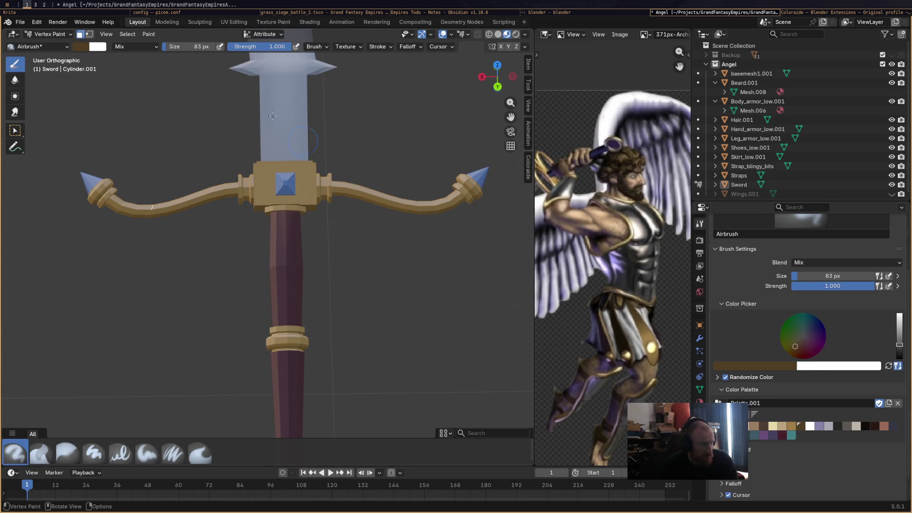
key("f")
left_click(164, 50)
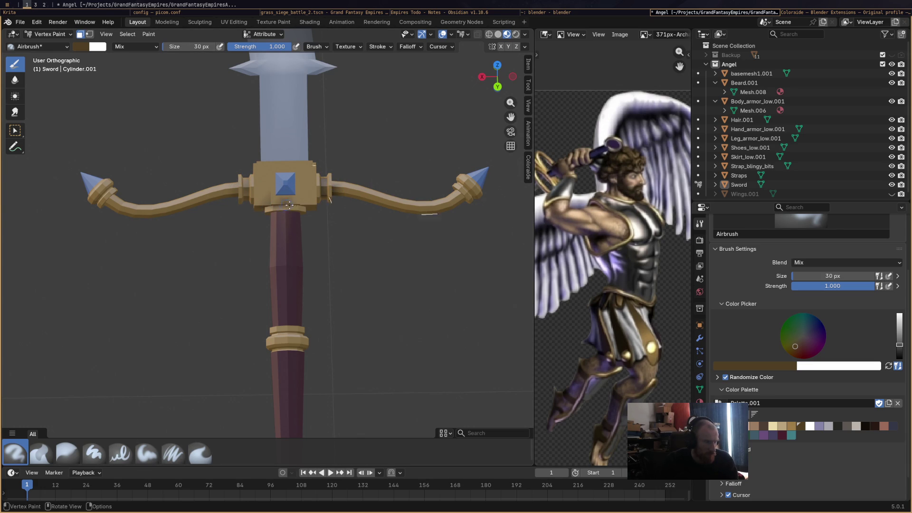
Paint dark brown lines on the guard ring and the crossguard's top and lower edges
left_click_drag(282, 206, 312, 203)
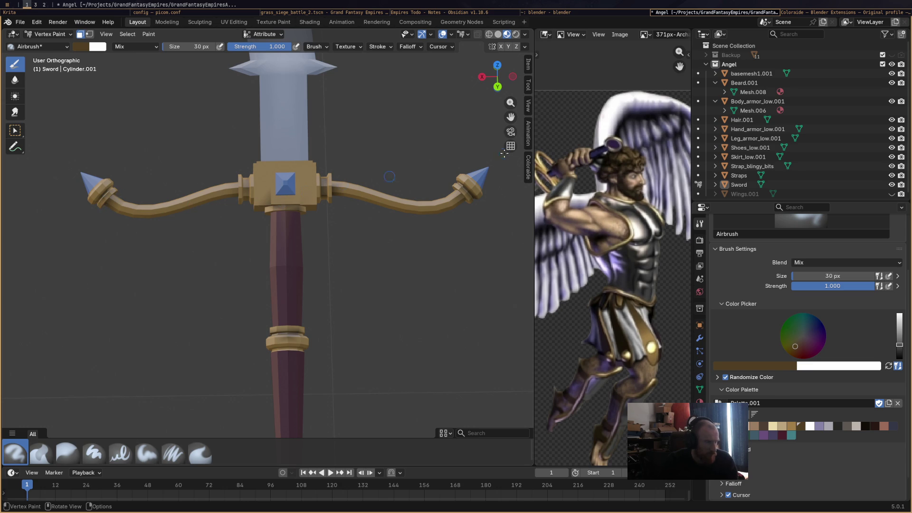
middle_click_drag(332, 200, 313, 171)
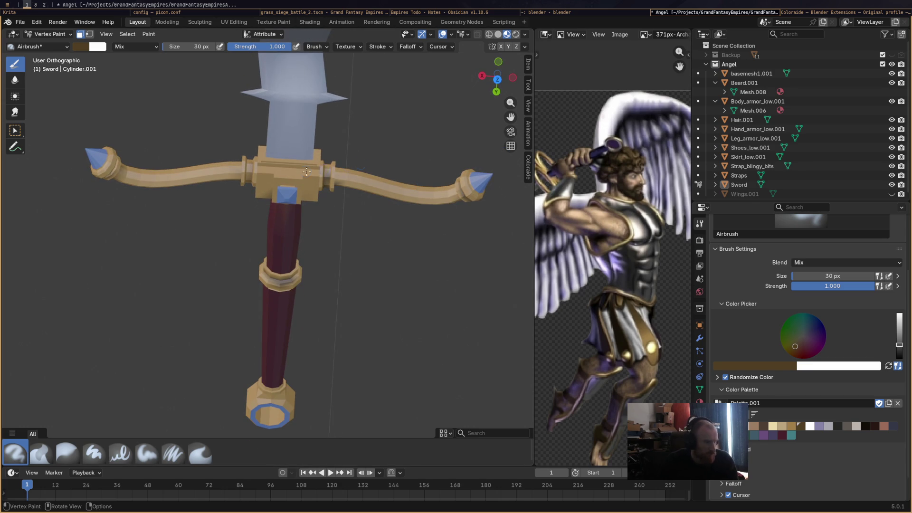
left_click_drag(265, 163, 322, 171)
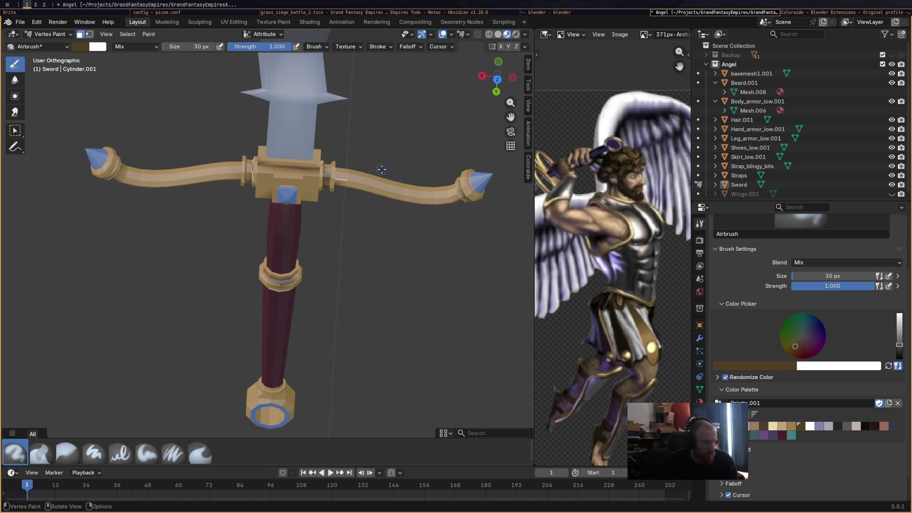
mouse_move(381, 169)
middle_mouse_down()
mouse_move(268, 361)
mouse_move(276, 334)
middle_mouse_up()
left_click_drag(261, 321, 305, 316)
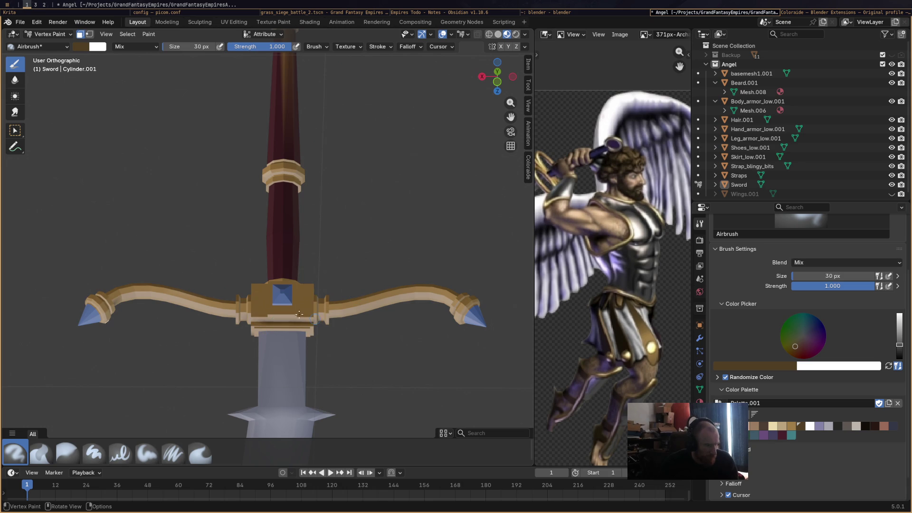
mouse_move(374, 263)
middle_mouse_down()
mouse_move(305, 340)
mouse_move(297, 282)
middle_mouse_up()
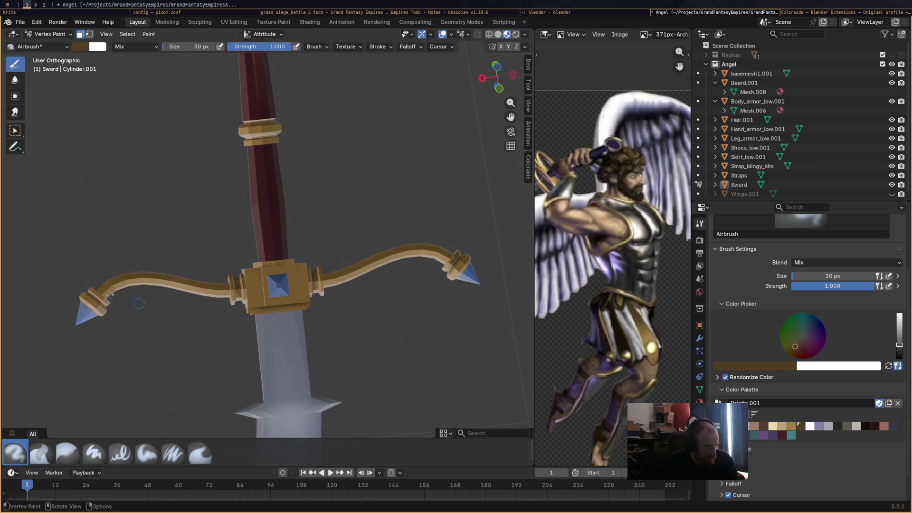
mouse_move(470, 226)
middle_mouse_down()
mouse_move(391, 287)
mouse_move(417, 311)
mouse_move(470, 331)
middle_mouse_up()
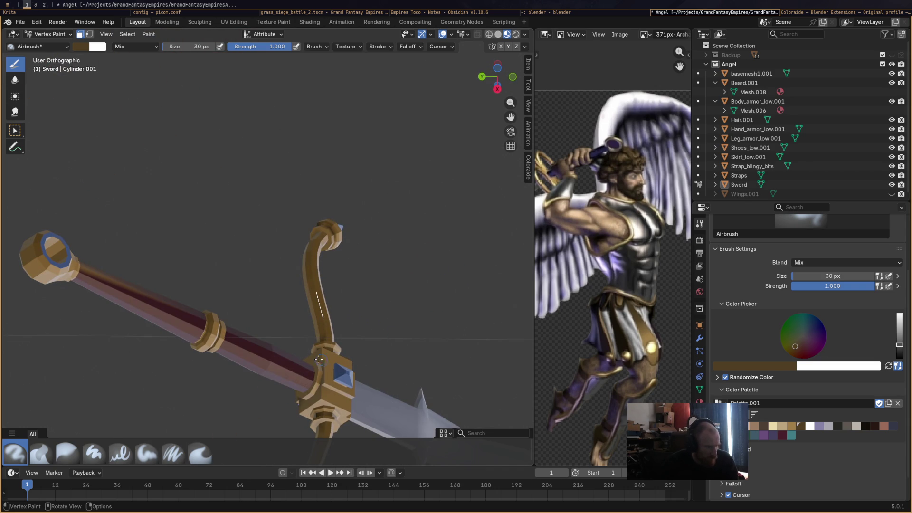